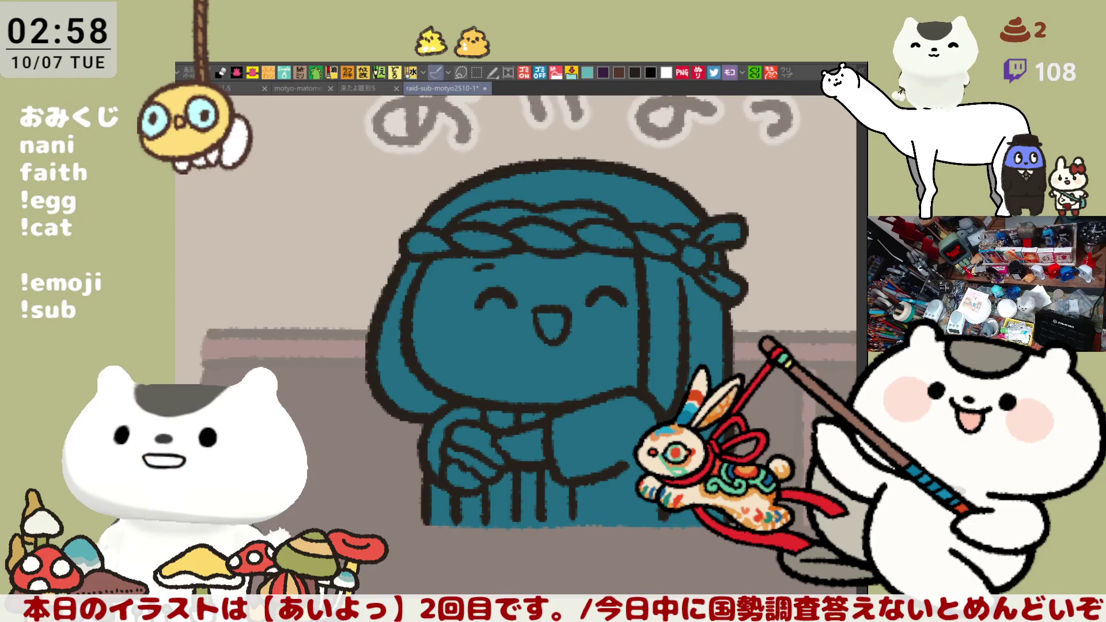
Paint the twisted rope headband and its knotted tail white on the colour layer.
mouse_move(444, 245)
mouse_down()
mouse_move(412, 245)
mouse_move(627, 228)
mouse_move(712, 257)
mouse_move(691, 233)
mouse_move(730, 247)
mouse_up()
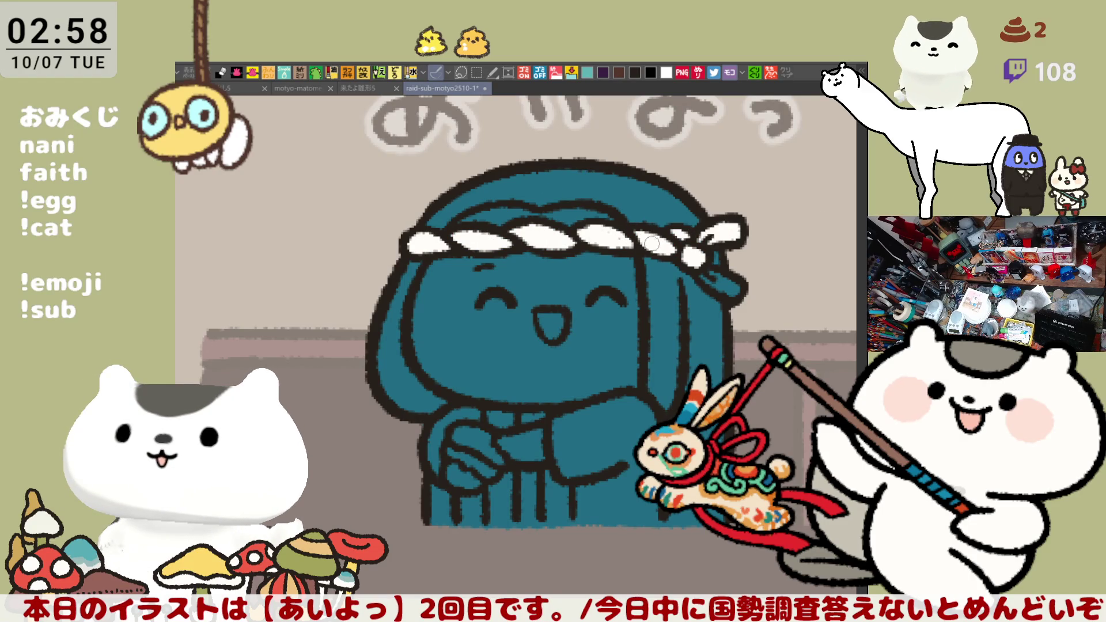
mouse_move(742, 298)
mouse_down()
mouse_move(695, 273)
mouse_move(716, 280)
mouse_up()
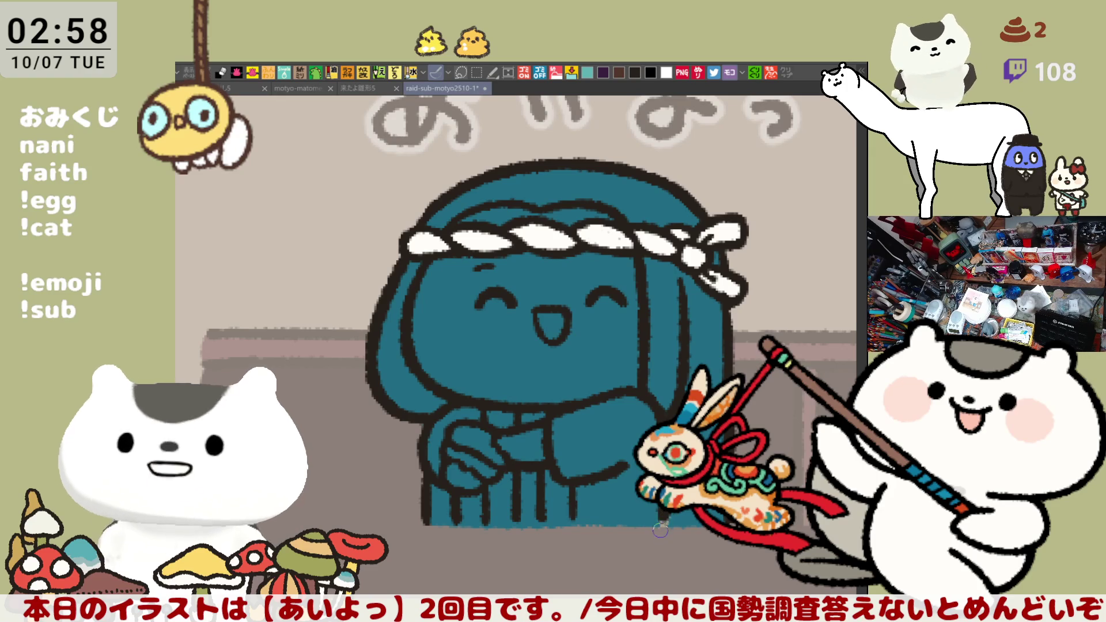
Bucket-fill the hair strips on both sides and the top of the head grey-green.
click(662, 322)
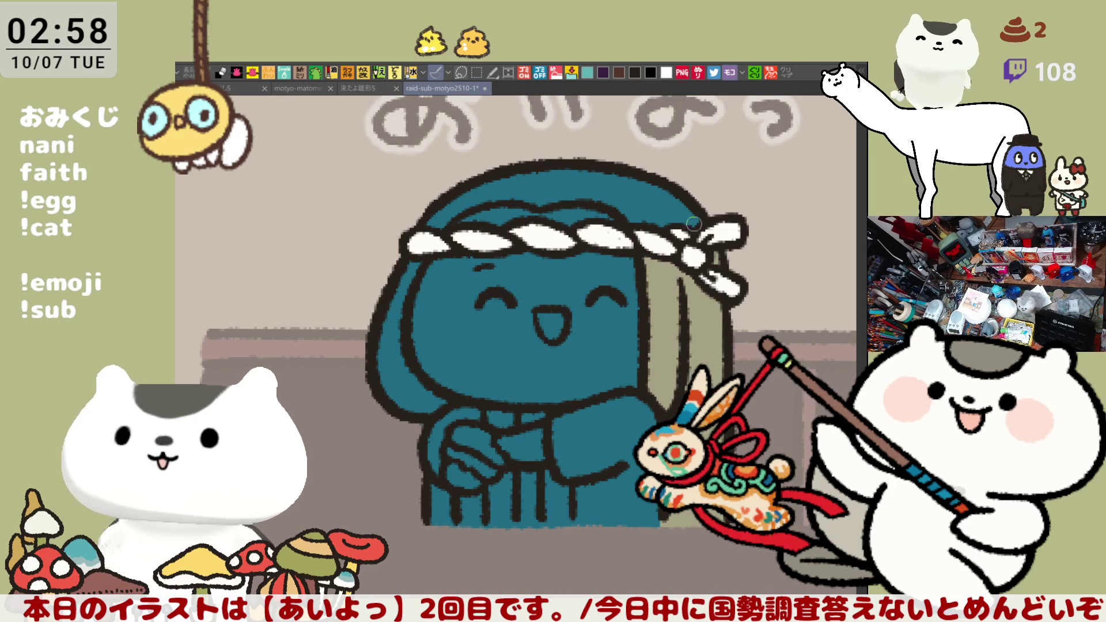
click(614, 185)
click(404, 340)
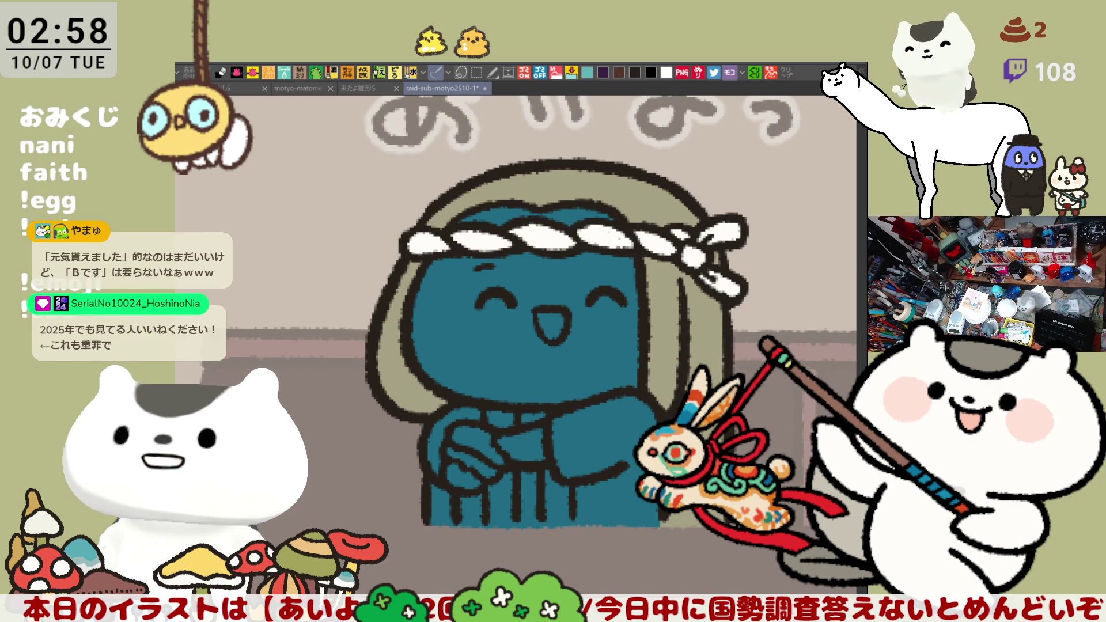
Fill the face and both forehead strips above the headband with pink skin colour.
click(519, 272)
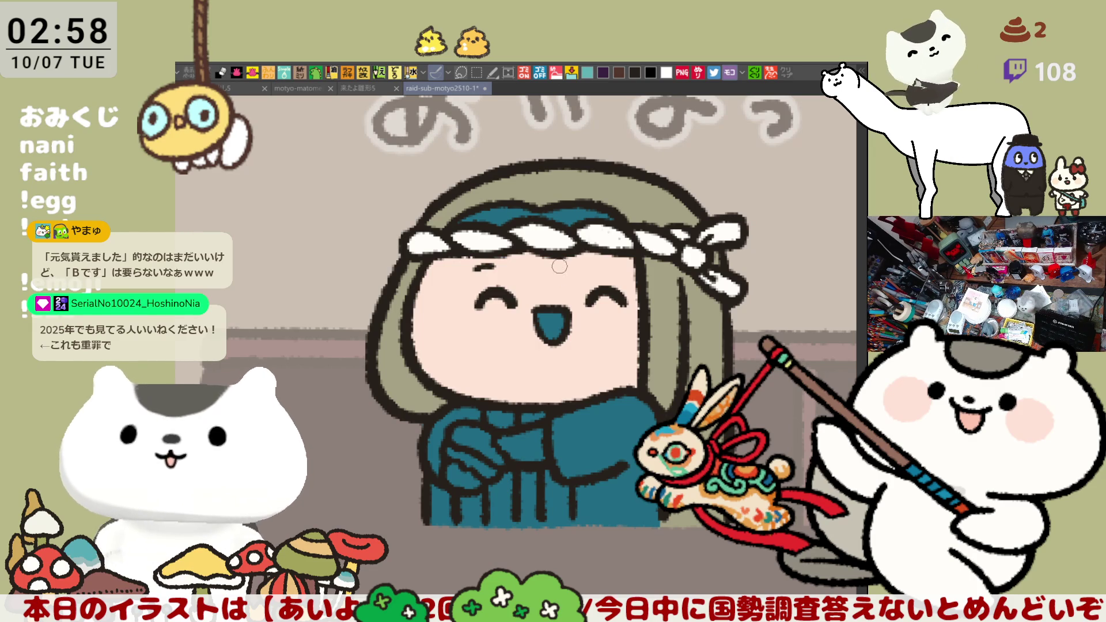
key(ctrl+z)
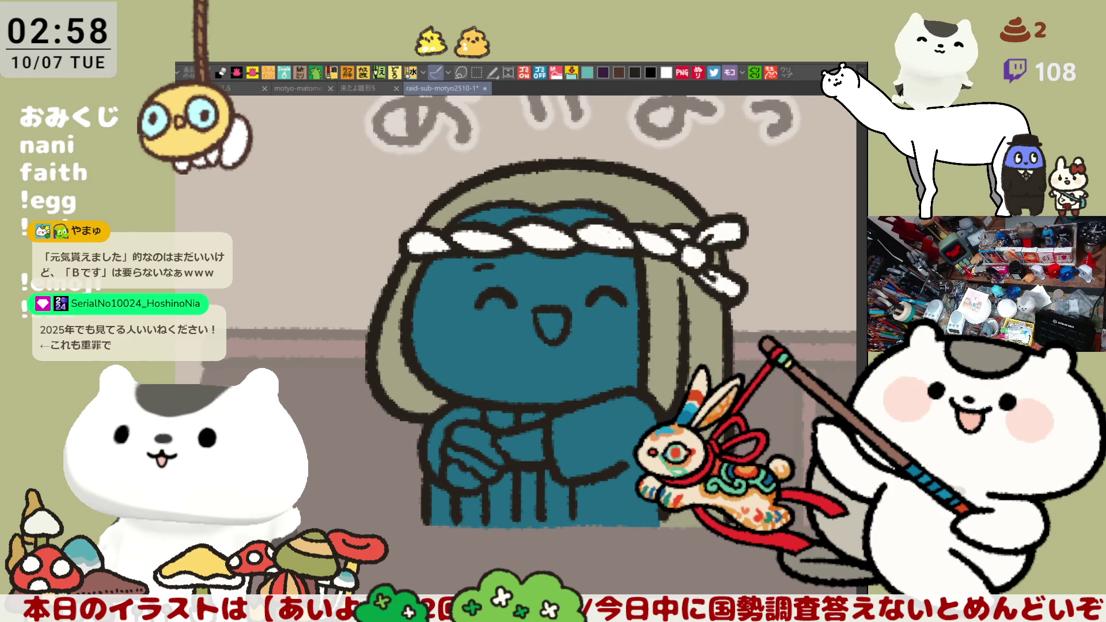
click(583, 278)
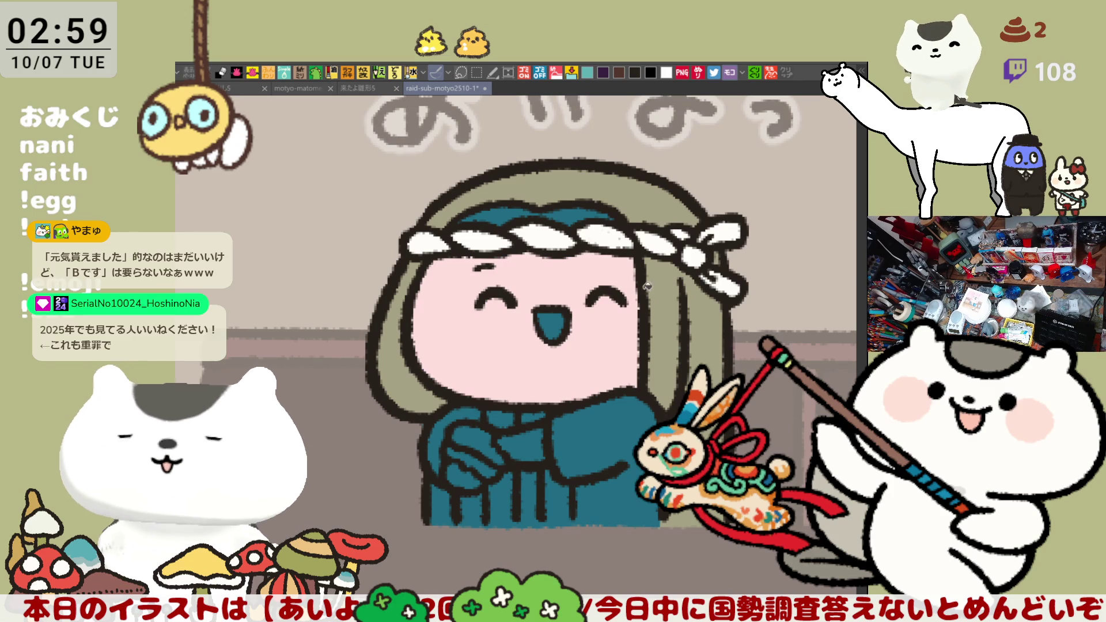
click(576, 218)
click(488, 221)
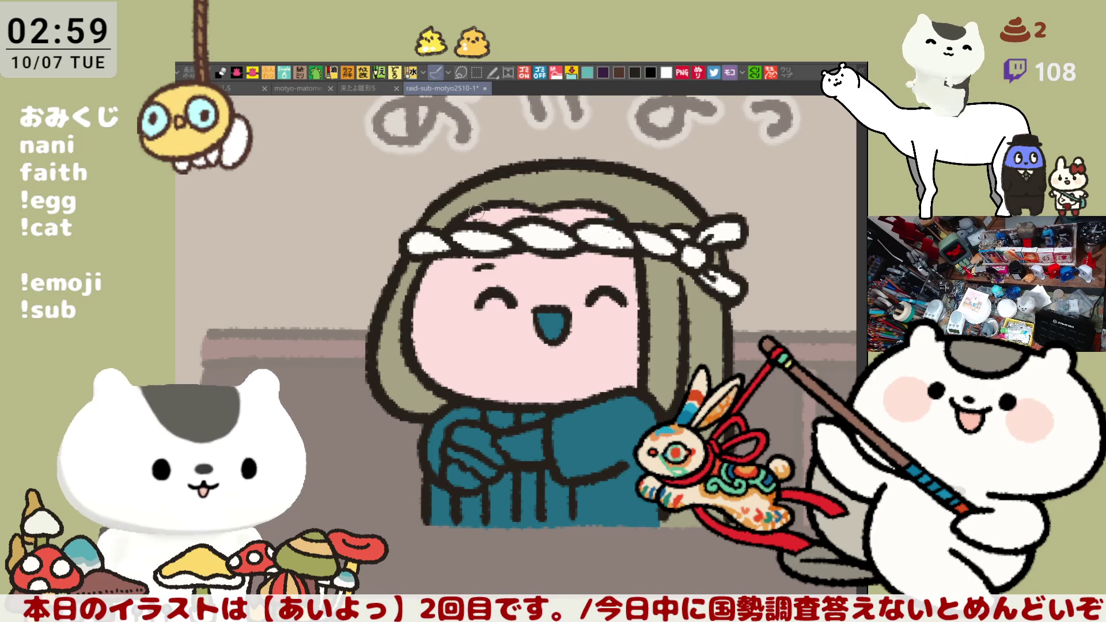
Touch up the forehead edge, paint pink hands over the crossed arms and a light pink mouth.
mouse_move(519, 201)
mouse_down()
mouse_move(598, 204)
mouse_move(624, 237)
mouse_up()
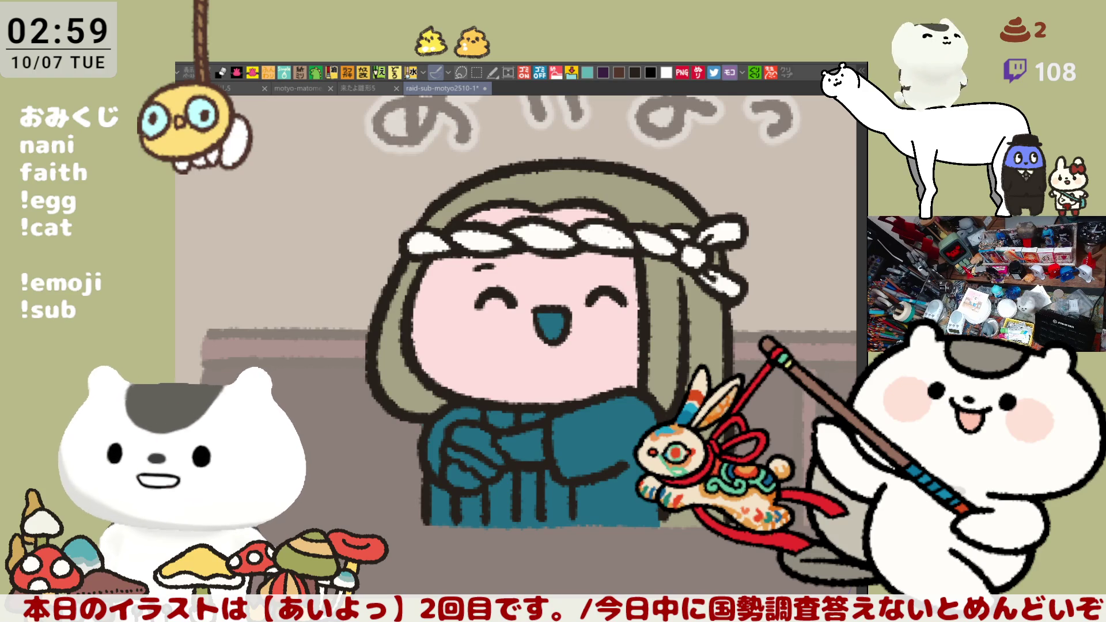
drag(526, 455, 507, 449)
drag(461, 479, 487, 484)
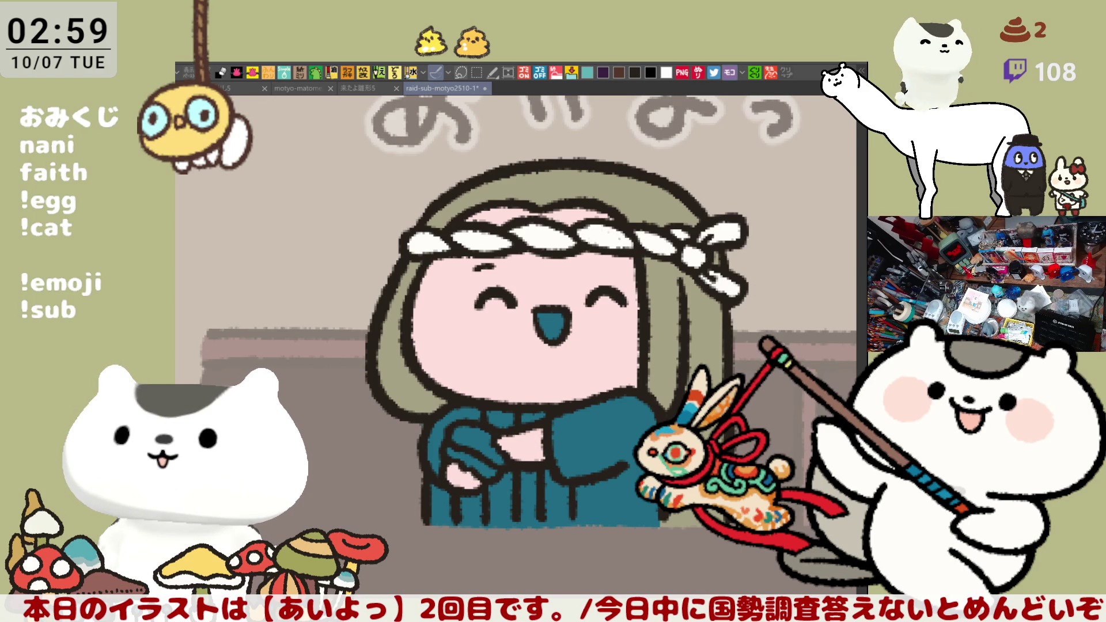
drag(536, 344, 545, 330)
Add round pink blush circles to the left and right cheeks.
mouse_move(449, 294)
mouse_down()
mouse_move(478, 295)
mouse_move(438, 345)
mouse_move(453, 296)
mouse_move(426, 346)
mouse_move(472, 295)
mouse_up()
key(ctrl+z)
key(ctrl+z)
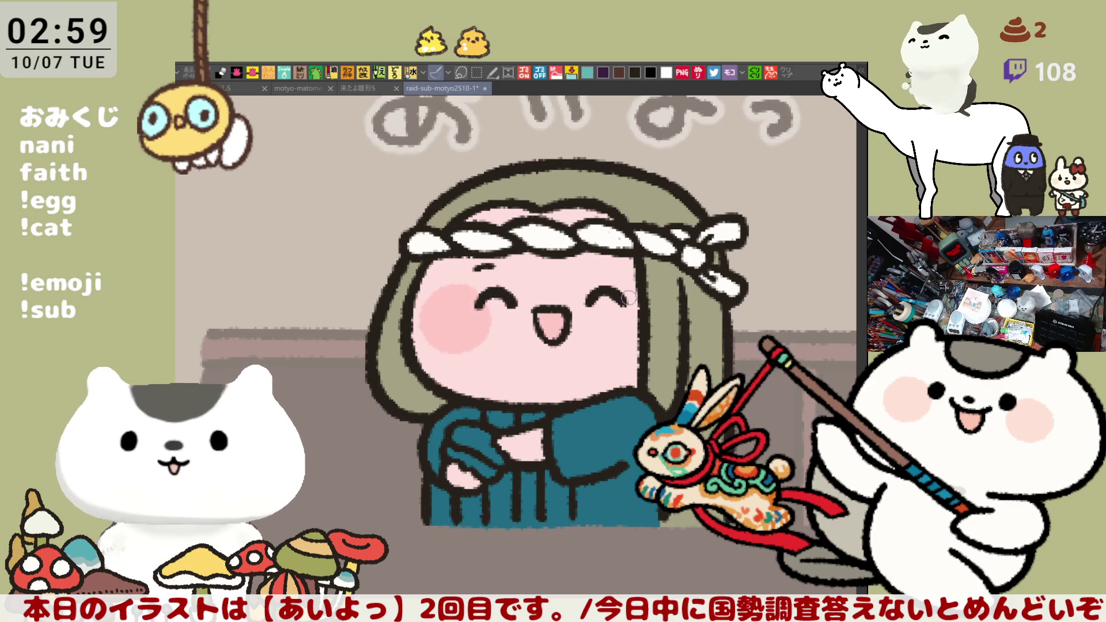
mouse_move(625, 294)
mouse_down()
mouse_move(634, 349)
mouse_move(635, 318)
mouse_up()
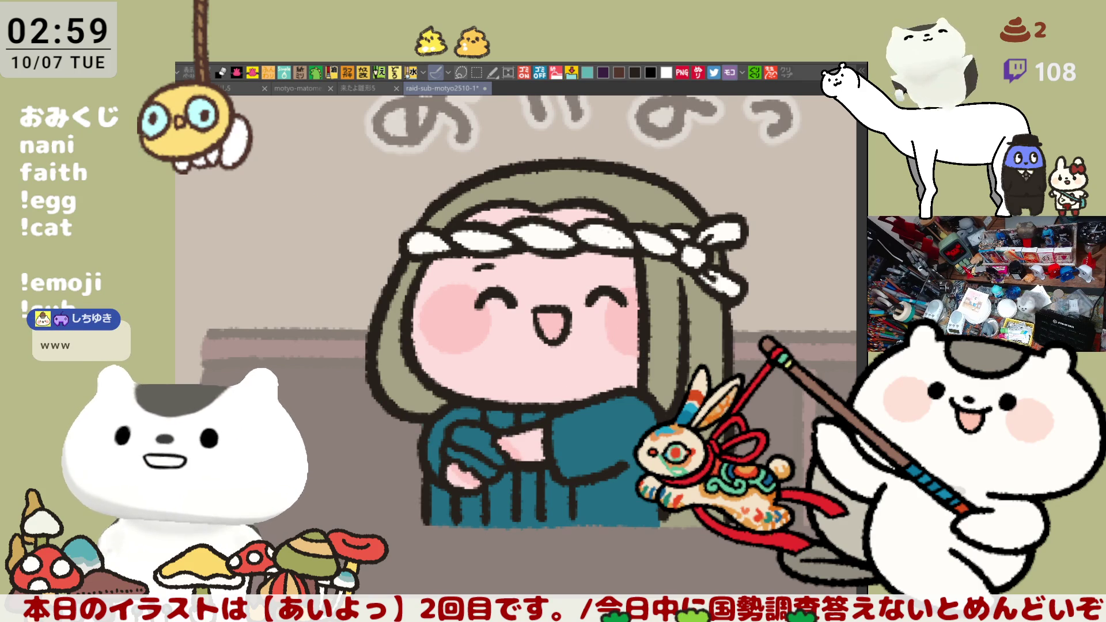
Draw dark pleat lines on the teal hakama and collar, and fill a small yellow item in the hands.
drag(552, 323, 483, 305)
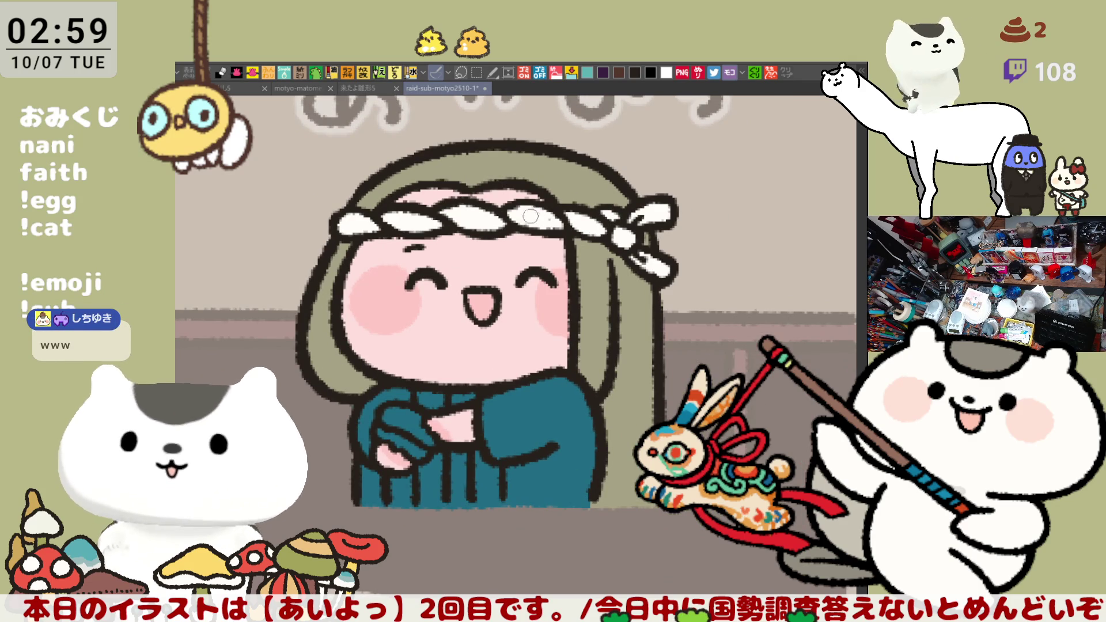
drag(592, 295, 669, 318)
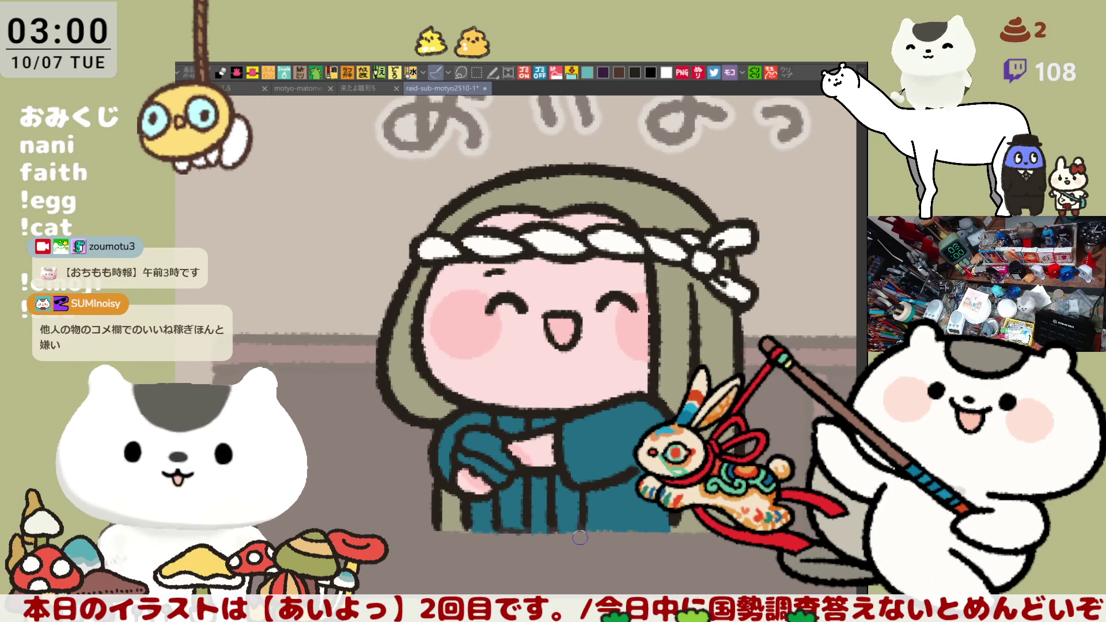
drag(512, 479, 511, 529)
drag(499, 414, 537, 432)
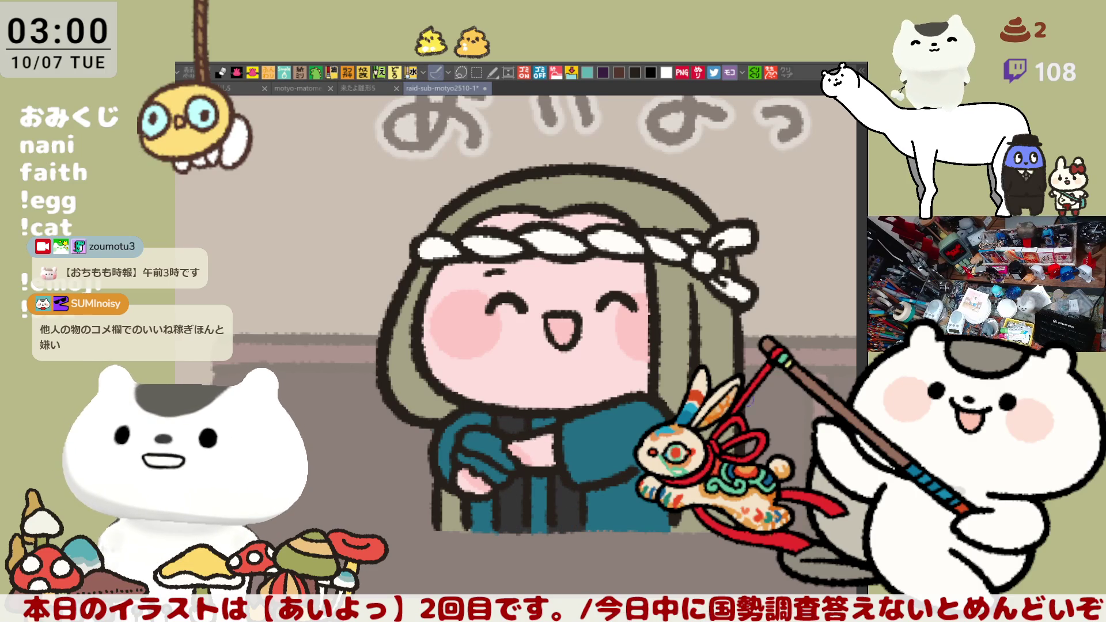
click(490, 441)
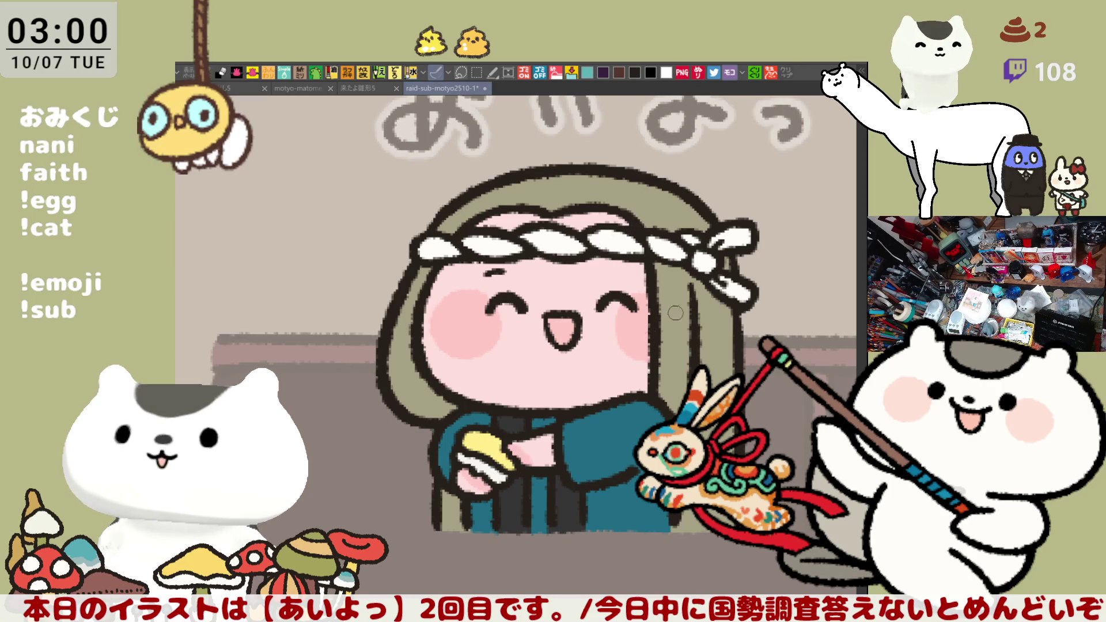
Check the drawing with a horizontal flip, then fill the pink sliver above the headband grey-green.
drag(530, 224, 538, 204)
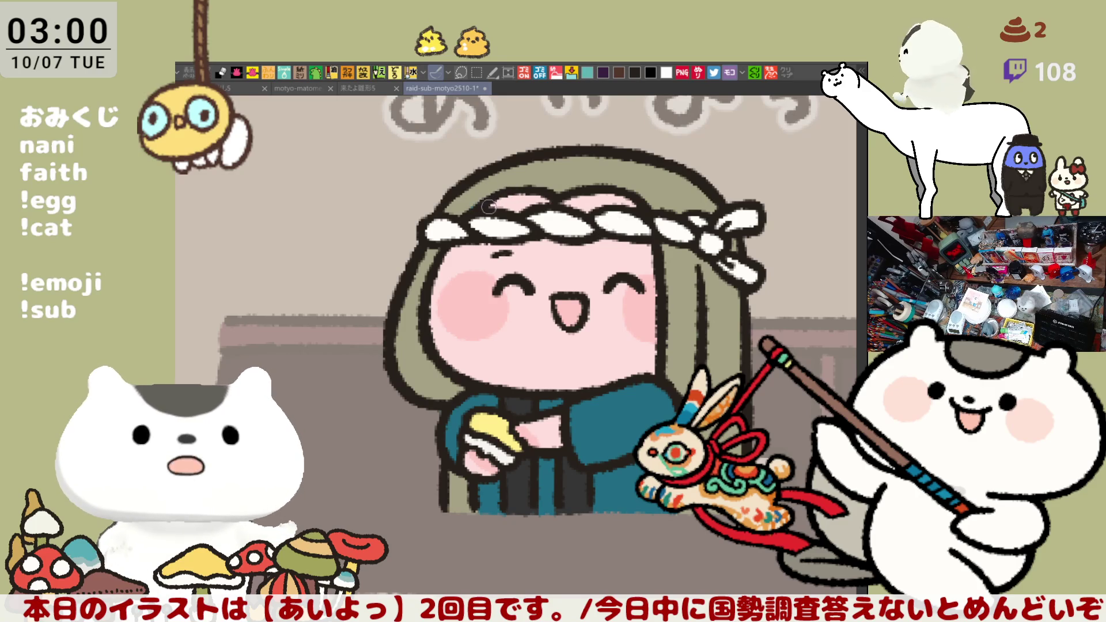
key(h)
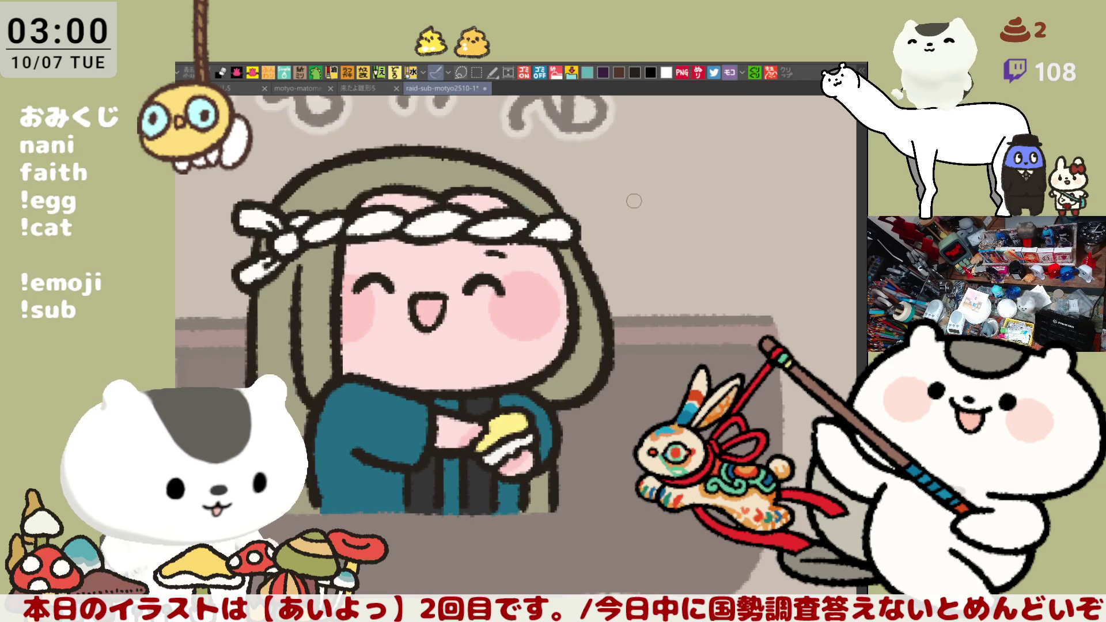
key(h)
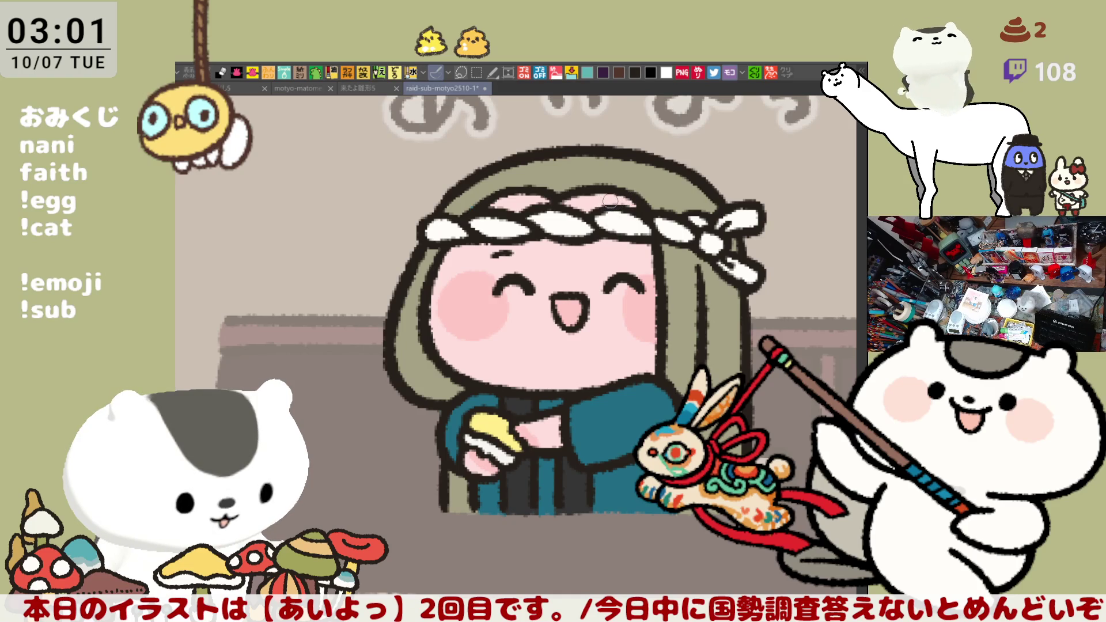
mouse_move(493, 193)
mouse_down()
mouse_move(472, 207)
mouse_move(526, 194)
mouse_move(501, 190)
mouse_move(650, 200)
mouse_up()
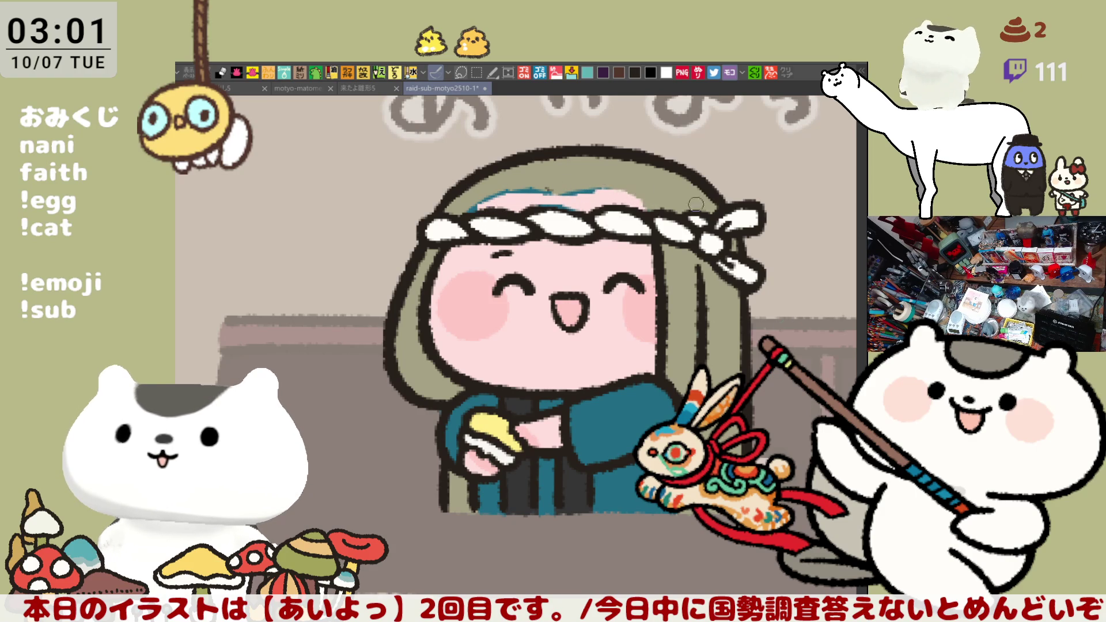
click(519, 199)
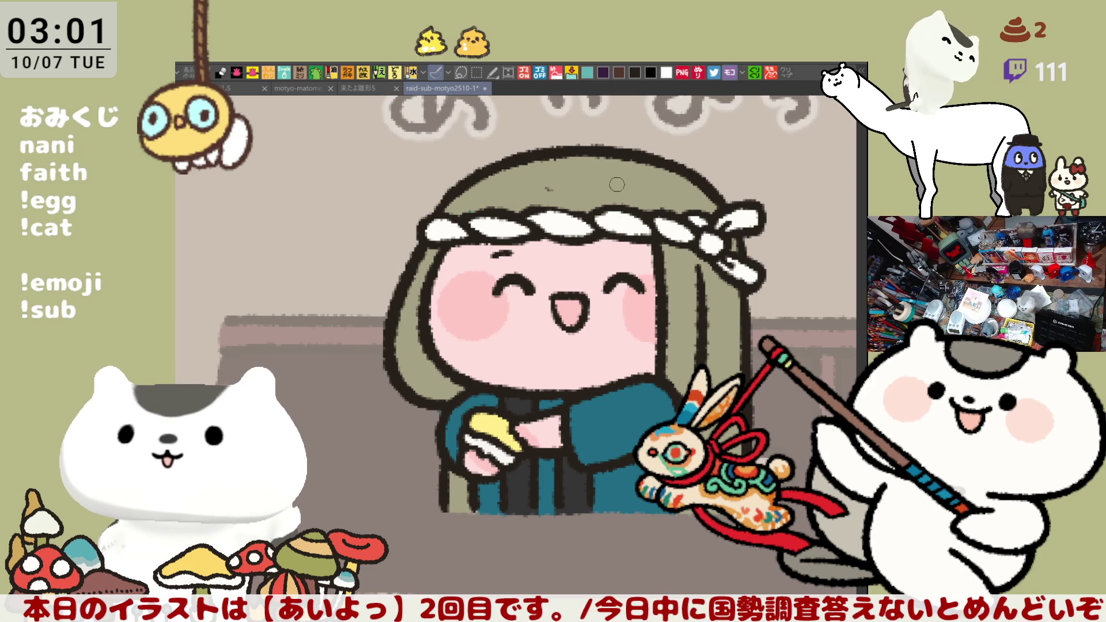
drag(544, 188, 554, 187)
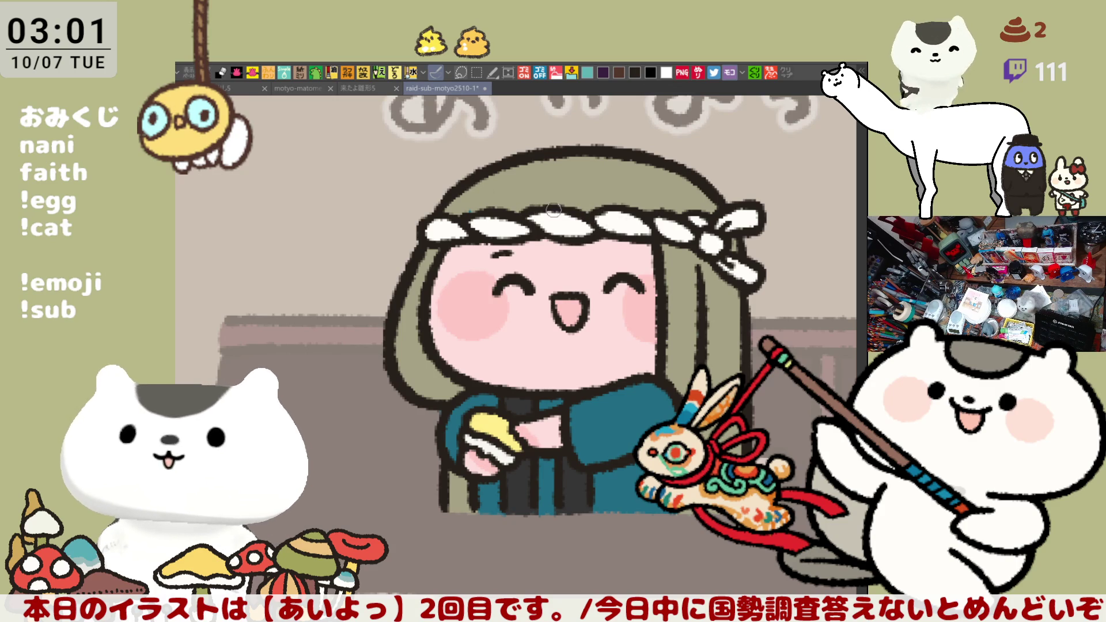
scroll(686, 374, down, 5)
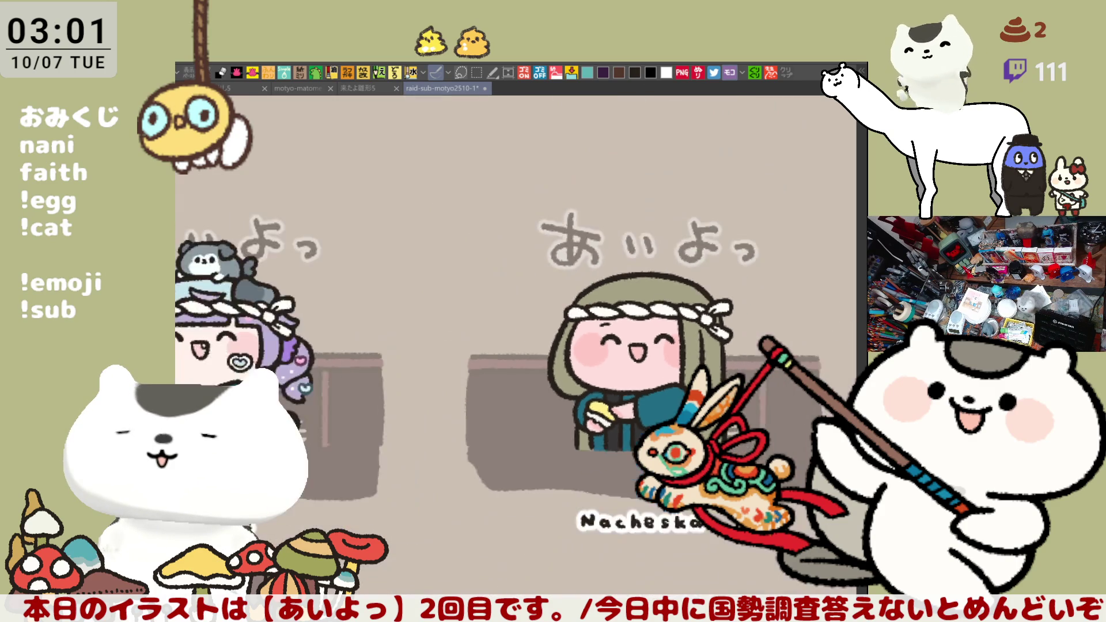
Save 'raid-sub-motyo2510-1', add a light beige touch-up to the teal robe, and save again.
scroll(651, 311, up, 6)
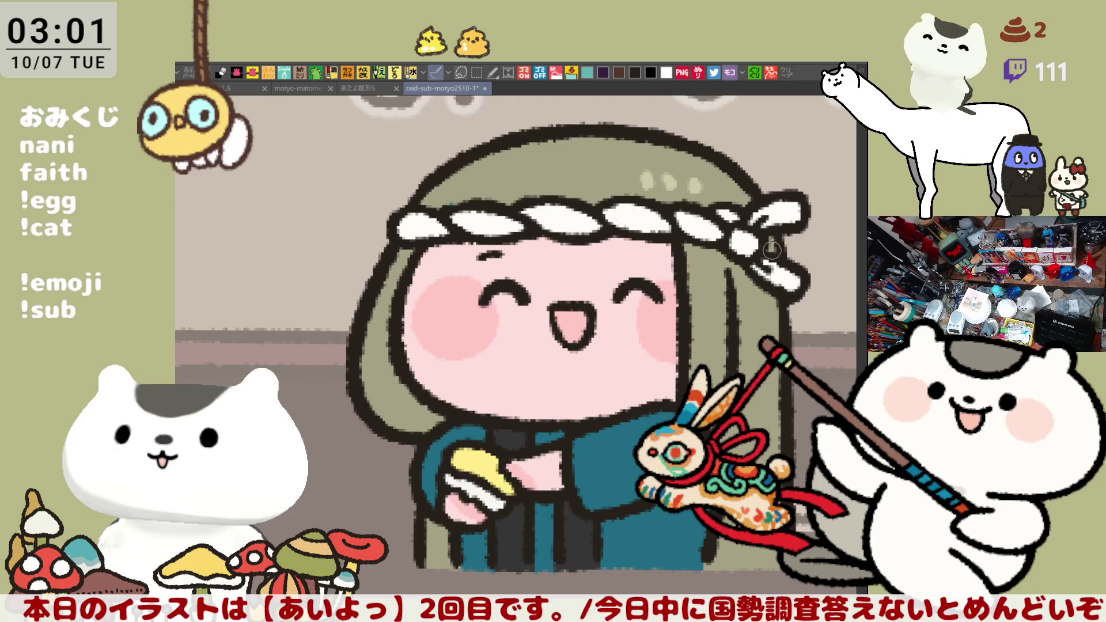
key(ctrl+s)
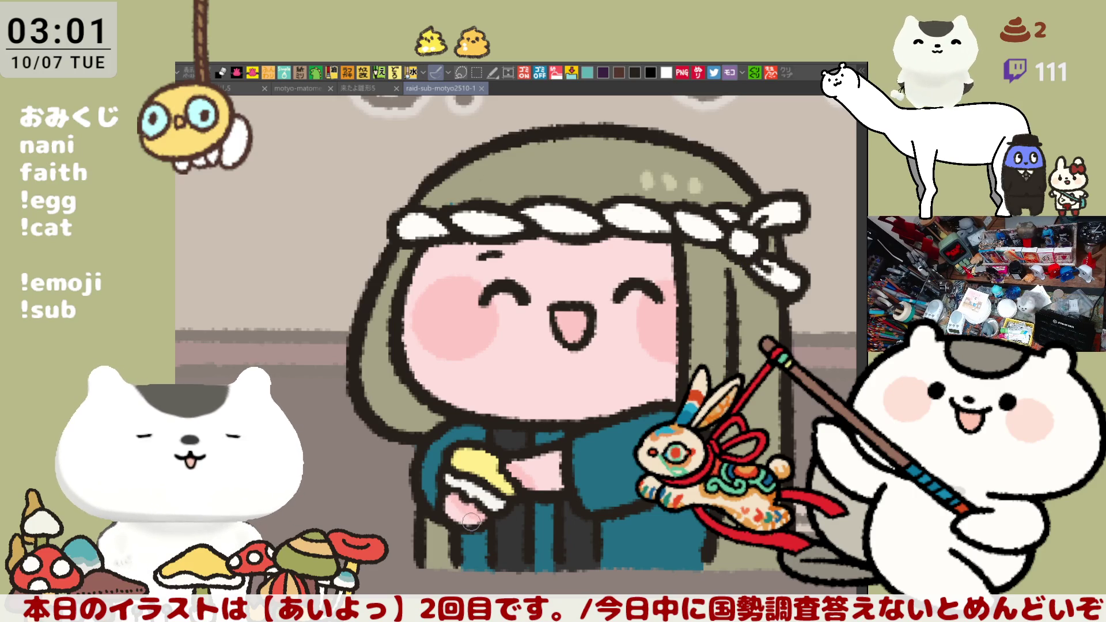
drag(482, 538, 515, 400)
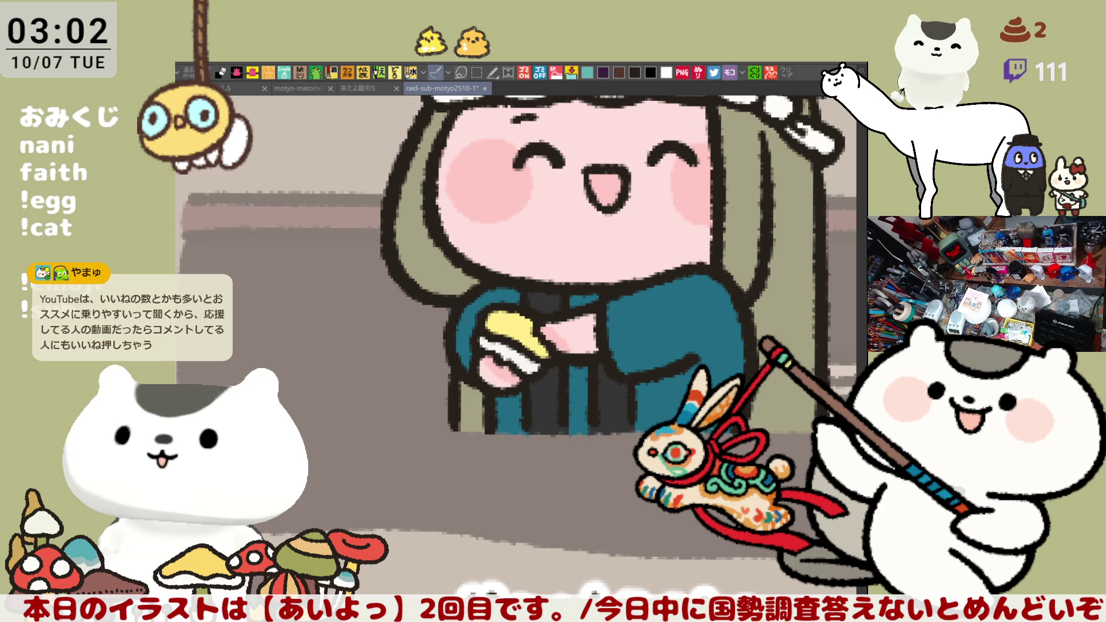
key(ctrl+minus)
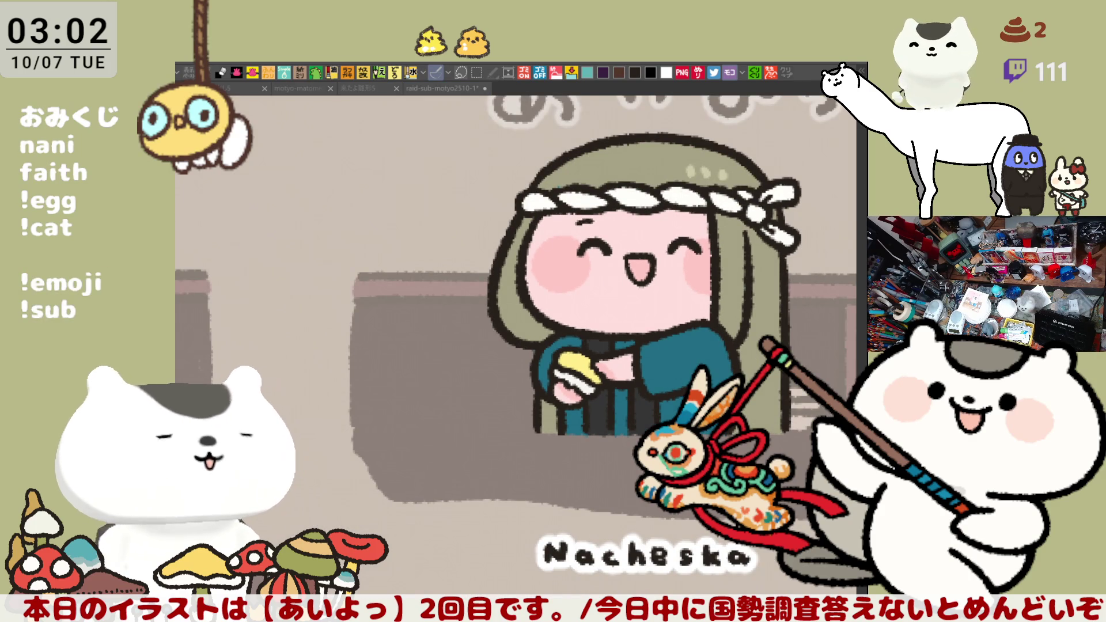
click(625, 404)
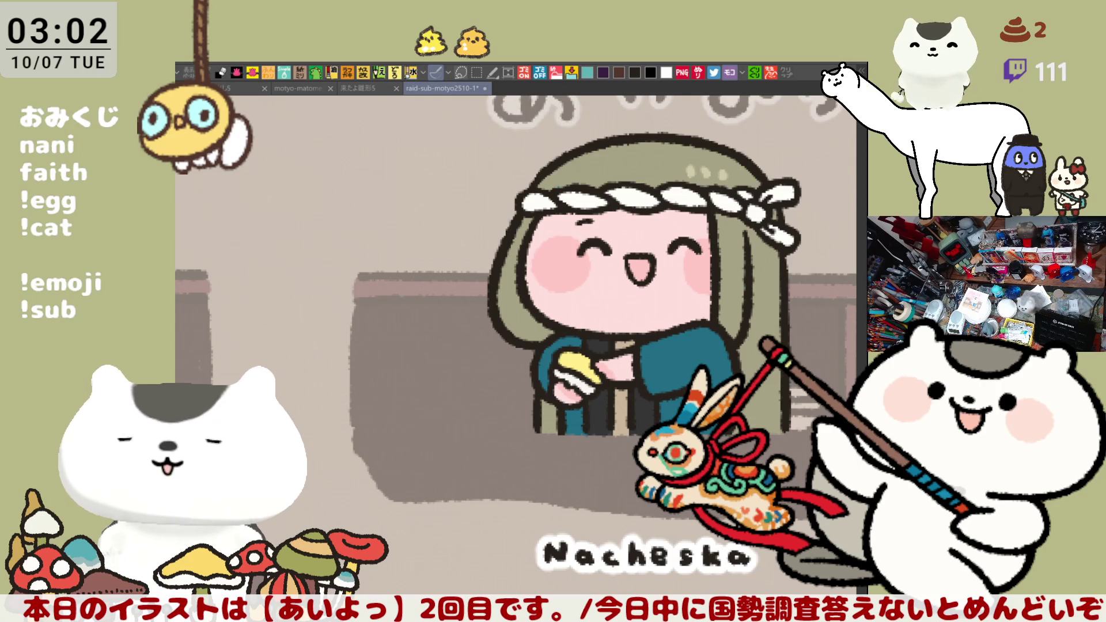
scroll(653, 425, down, 2)
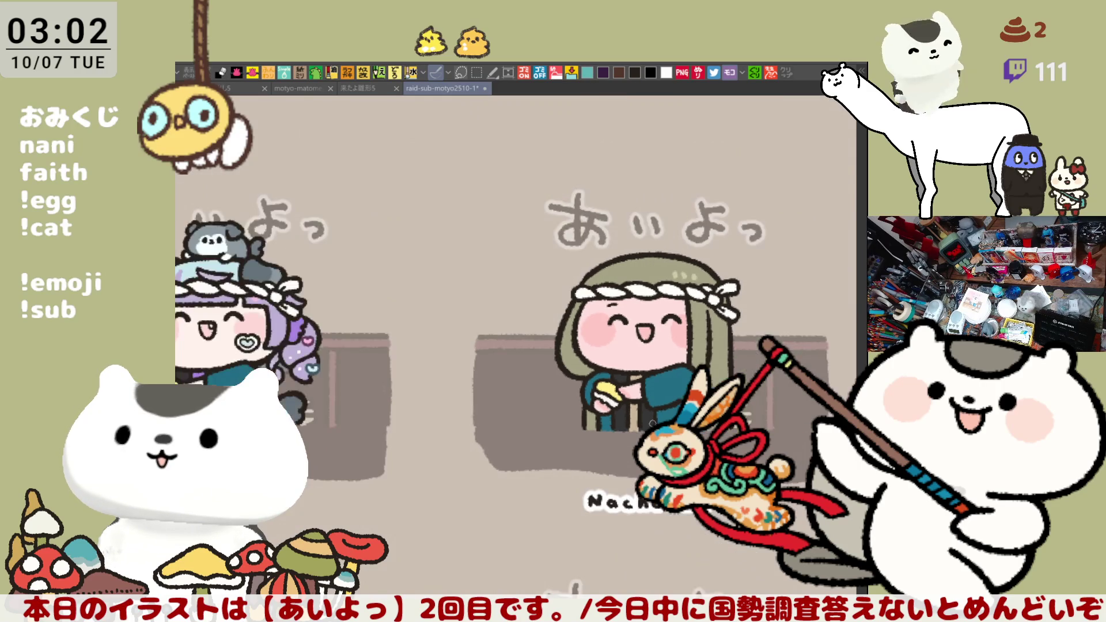
key(ctrl+s)
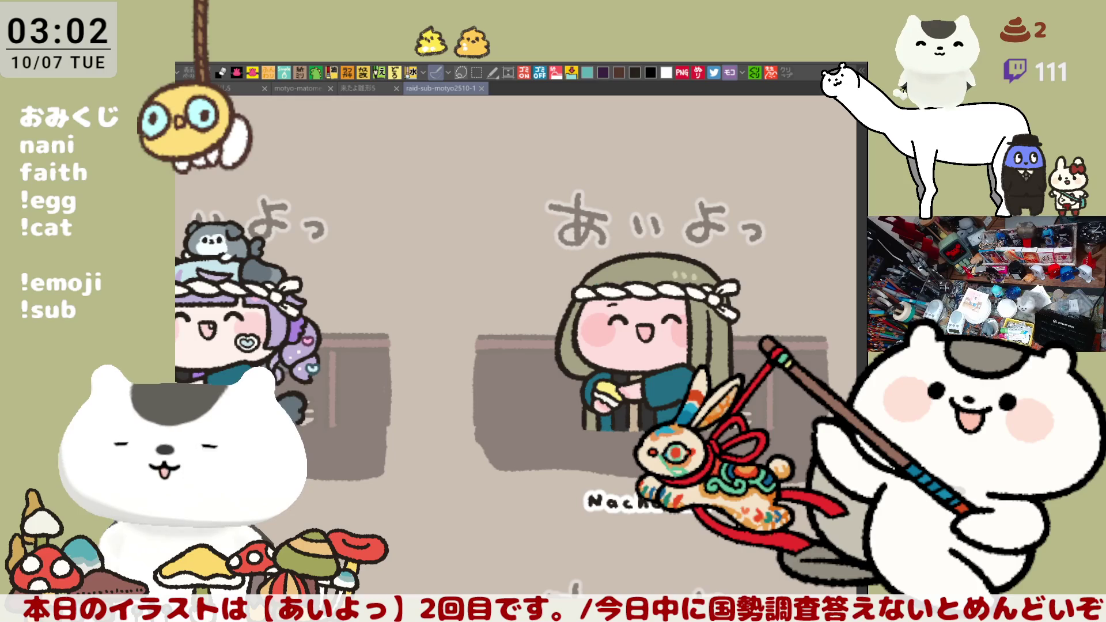
Select the あいよっ caption over the purple-haired character's panel and shift it slightly up-right.
drag(506, 453, 708, 453)
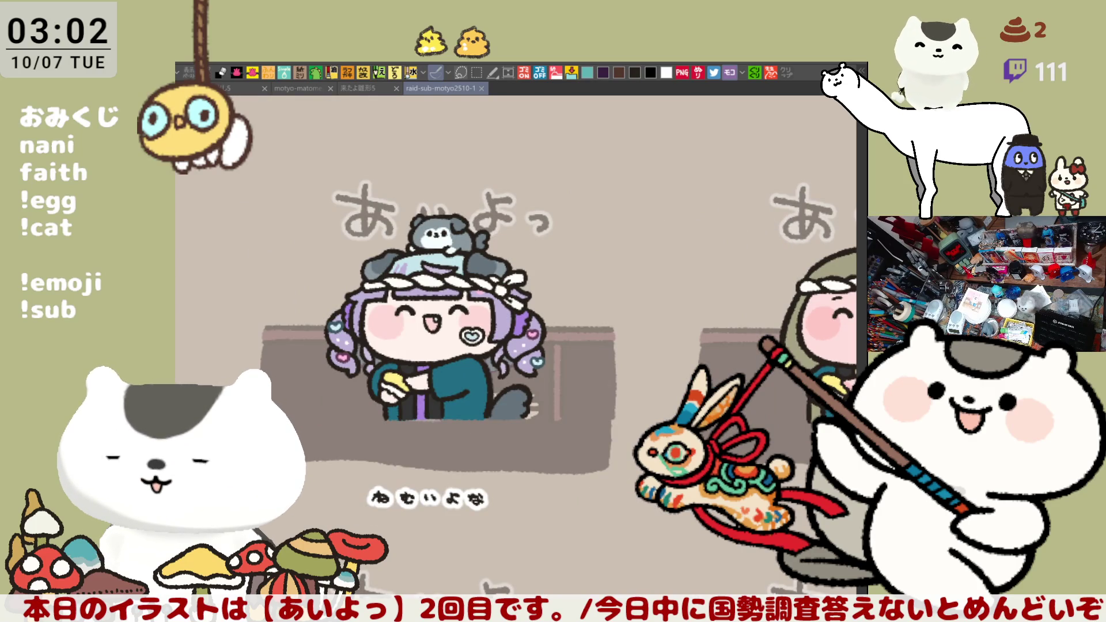
drag(292, 160, 599, 273)
drag(512, 239, 516, 215)
scroll(517, 215, left, 5)
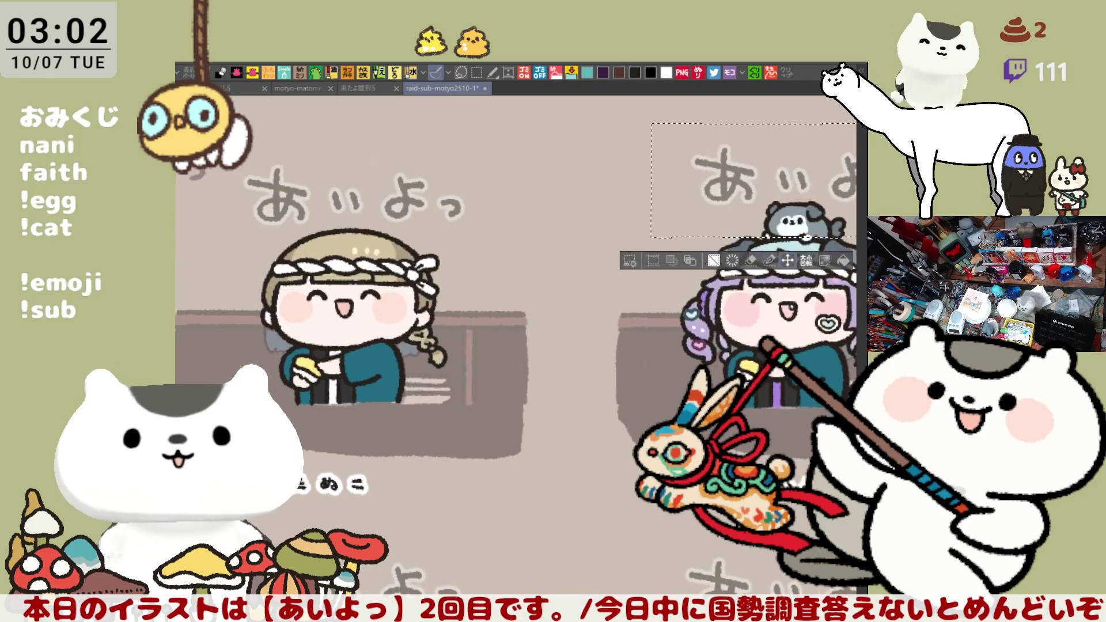
scroll(547, 415, left, 4)
scroll(548, 415, left, 3)
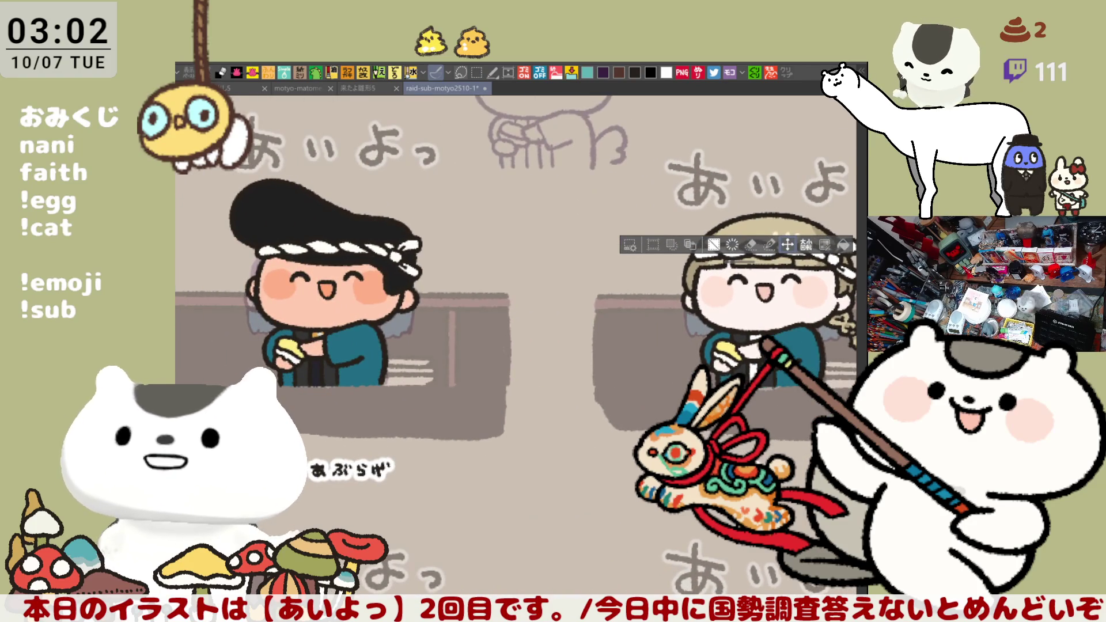
scroll(452, 433, right, 8)
scroll(451, 433, right, 8)
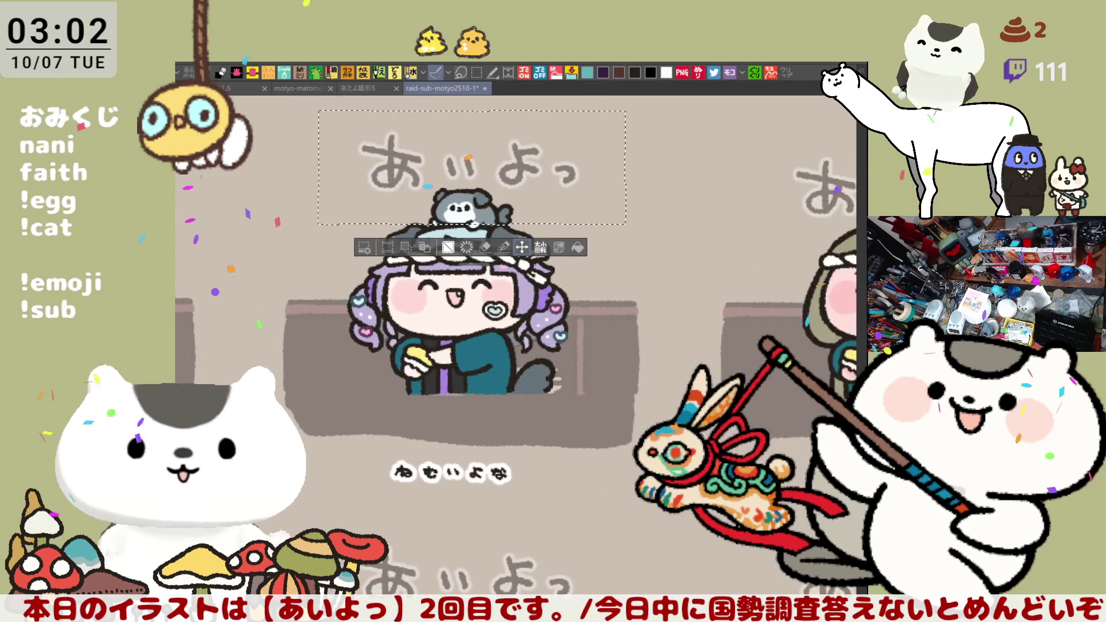
scroll(599, 423, right, 2)
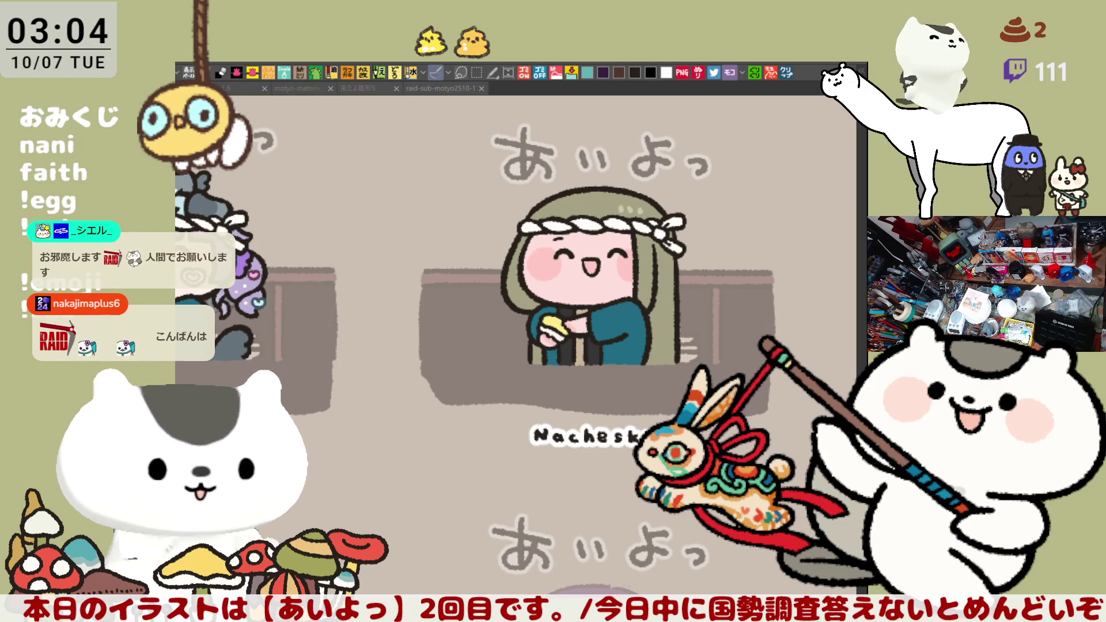
click(587, 375)
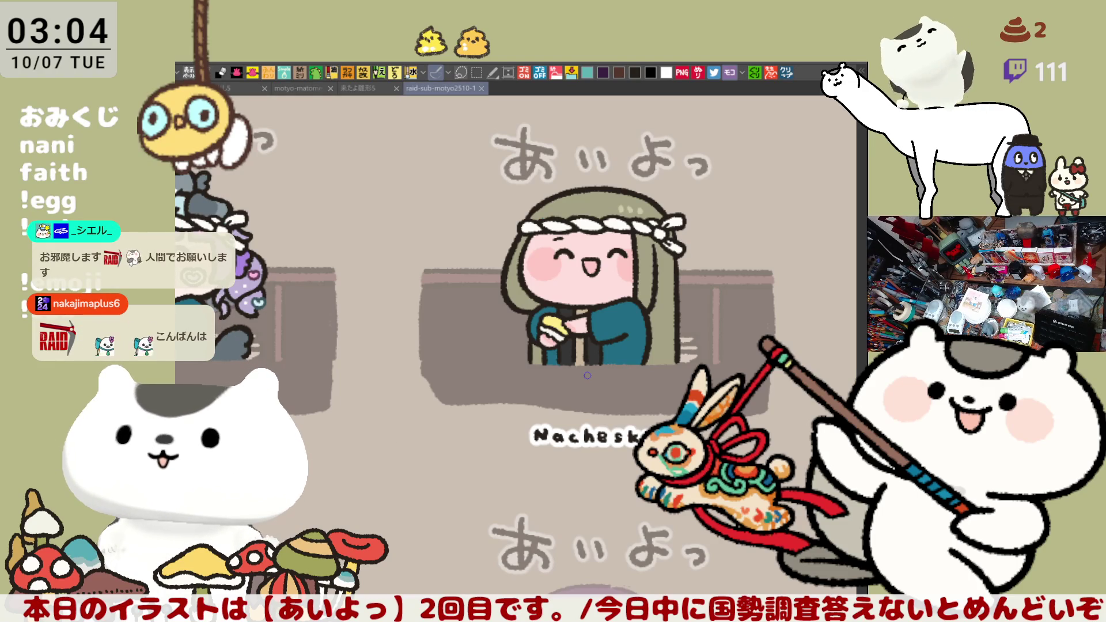
Zoom in and out to inspect the finished panel, then save the sheet.
scroll(590, 373, up, 4)
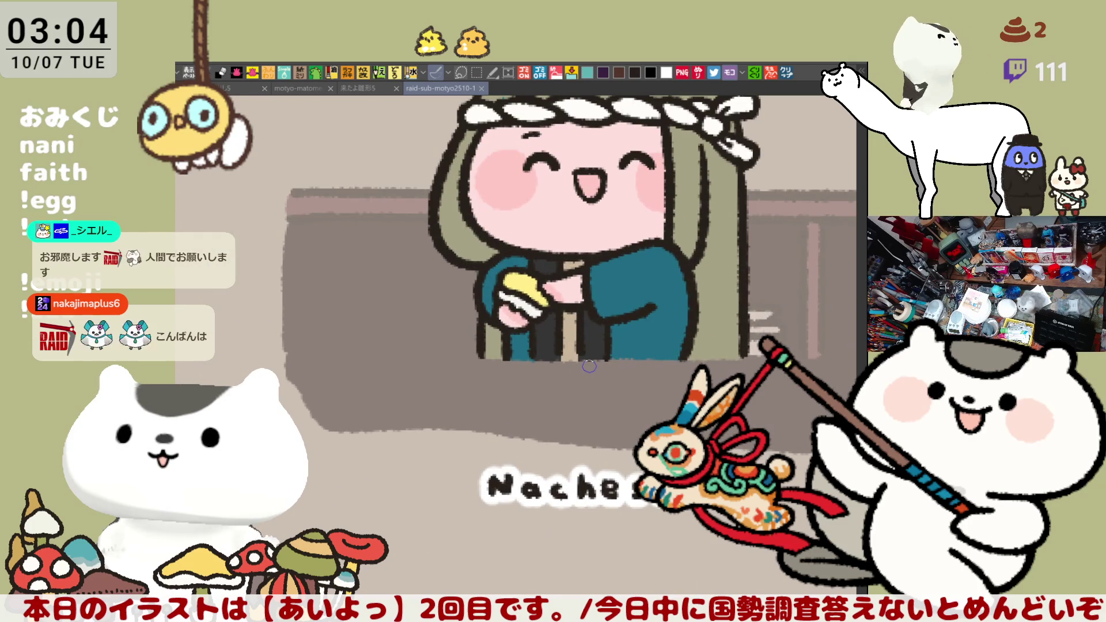
scroll(589, 367, down, 2)
scroll(589, 367, up, 2)
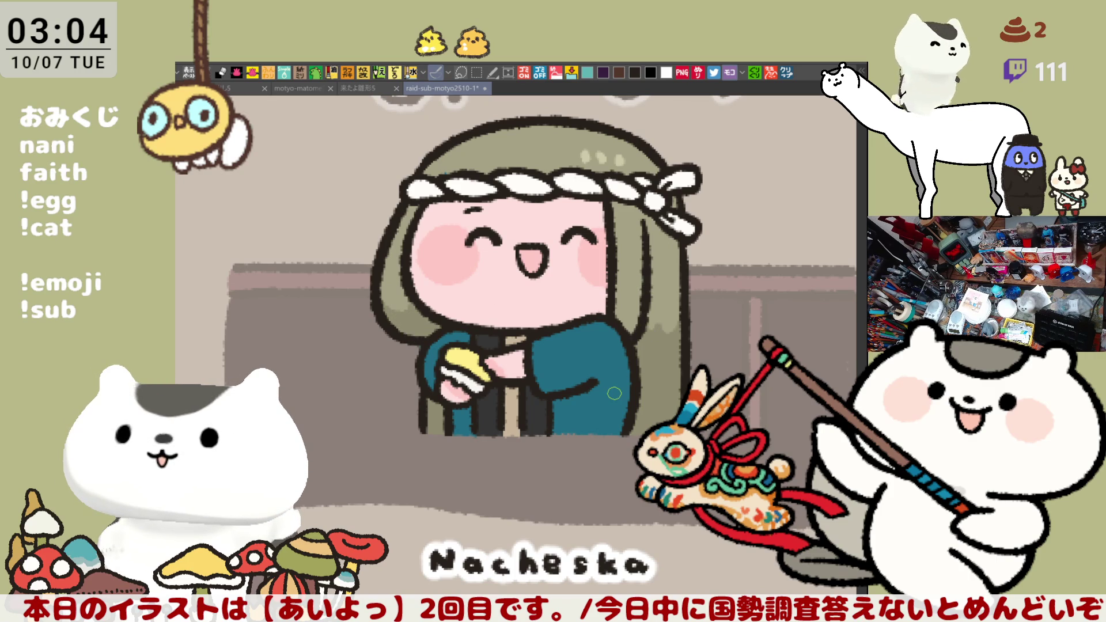
scroll(614, 394, down, 4)
key(ctrl+s)
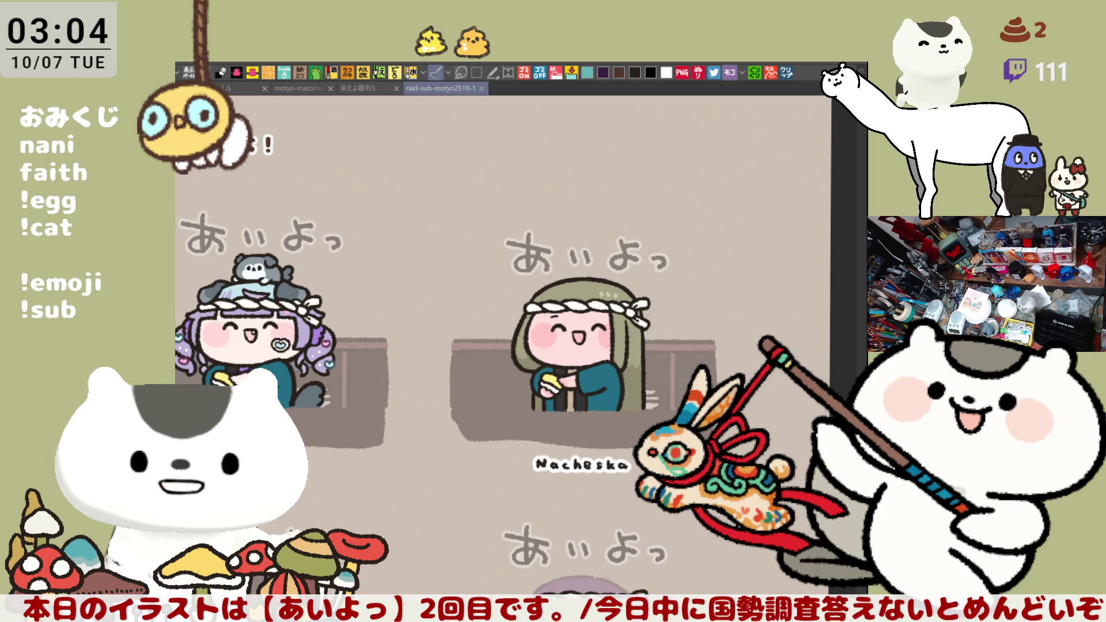
Rectangle-select the middle panel with the headband character, then copy and paste the selection.
key(m)
drag(473, 337, 712, 496)
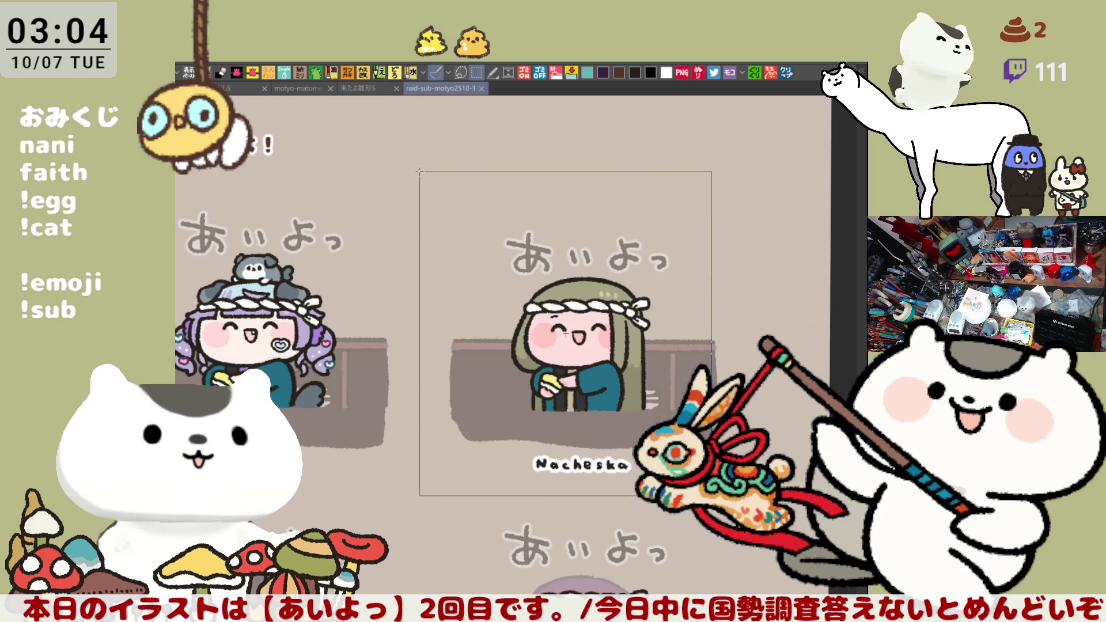
key(ctrl+c)
key(ctrl+v)
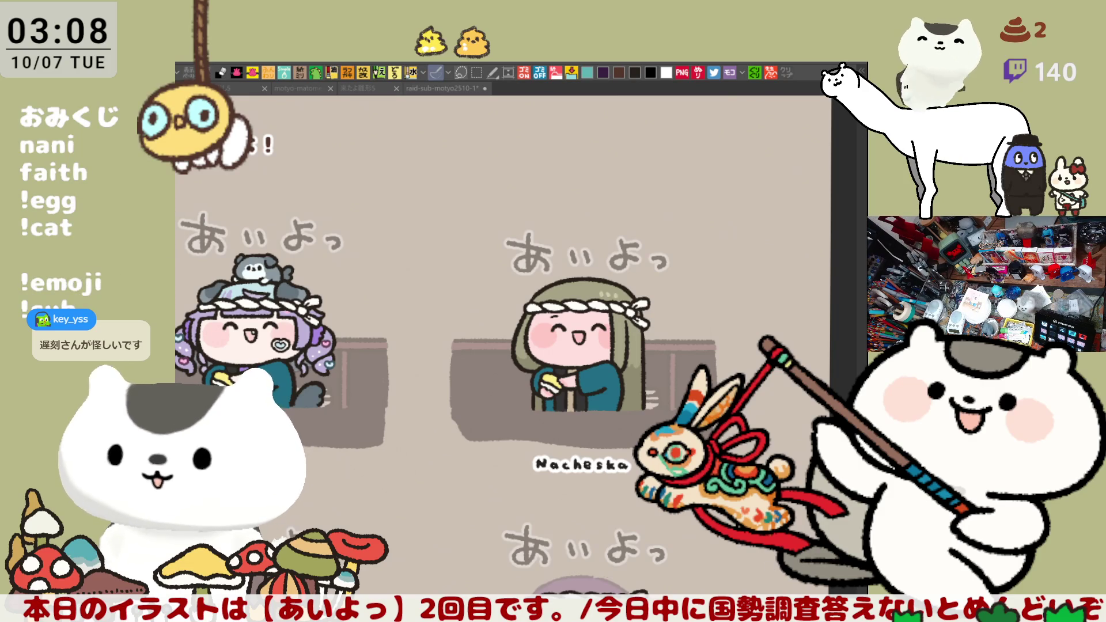
Pan and scroll across the sticker sheet to survey the surrounding emotes.
click(612, 474)
drag(612, 474, 718, 388)
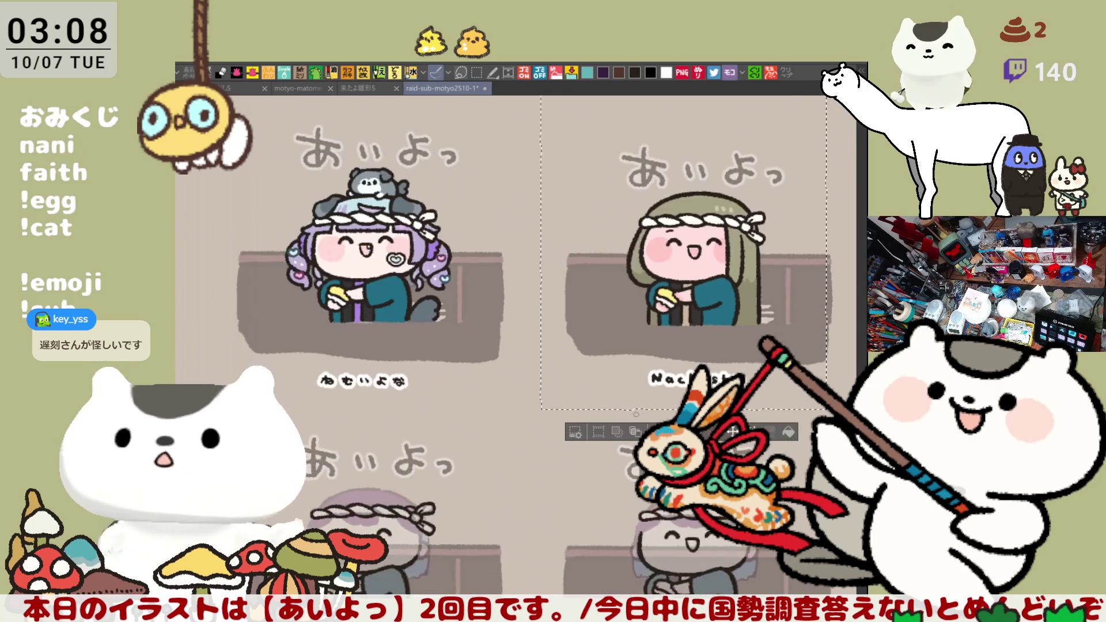
scroll(447, 499, left, 4)
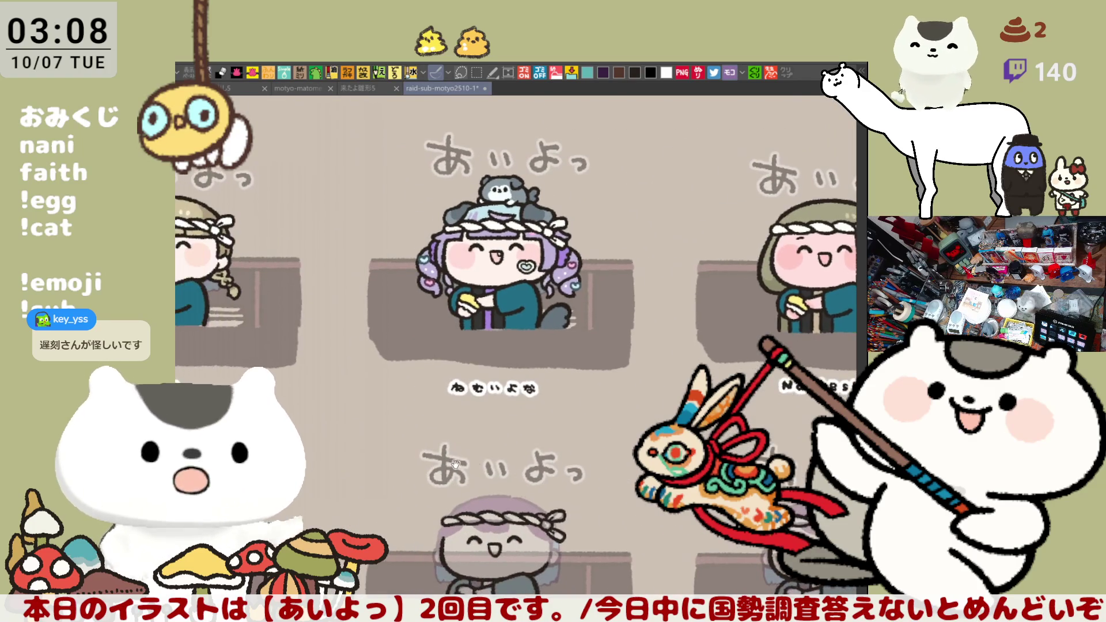
scroll(451, 475, left, 1)
scroll(470, 473, down, 3)
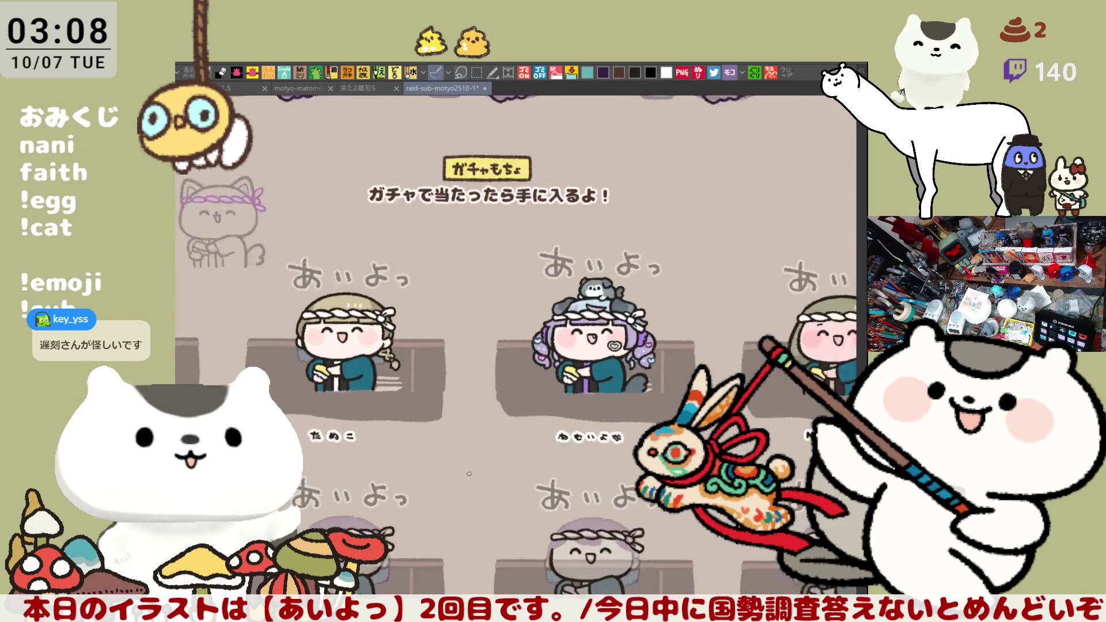
scroll(469, 474, down, 2)
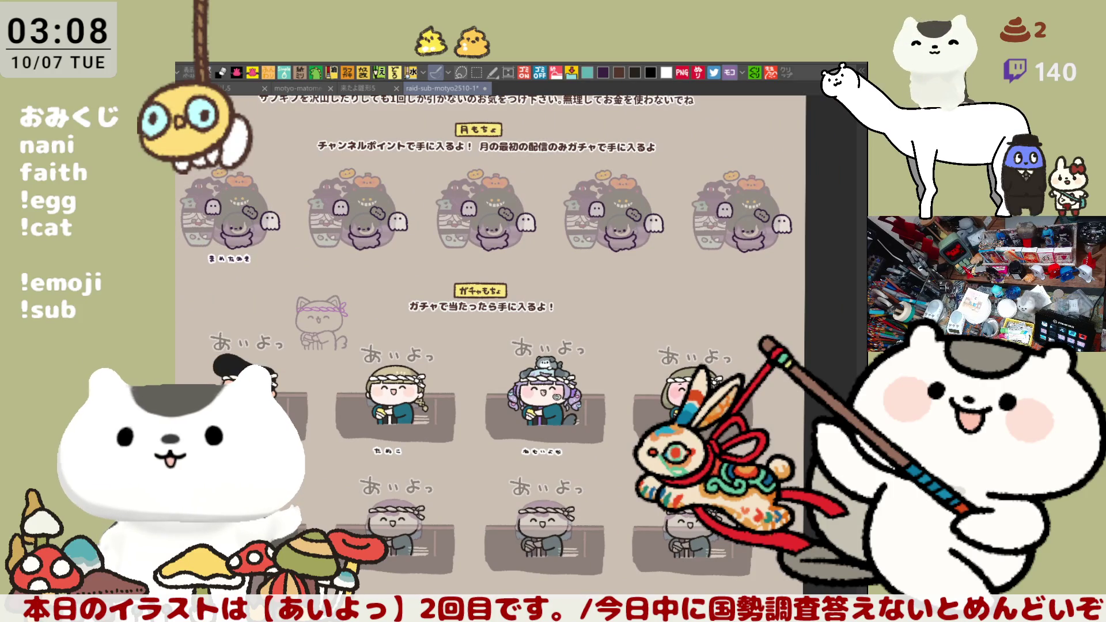
scroll(518, 346, down, 3)
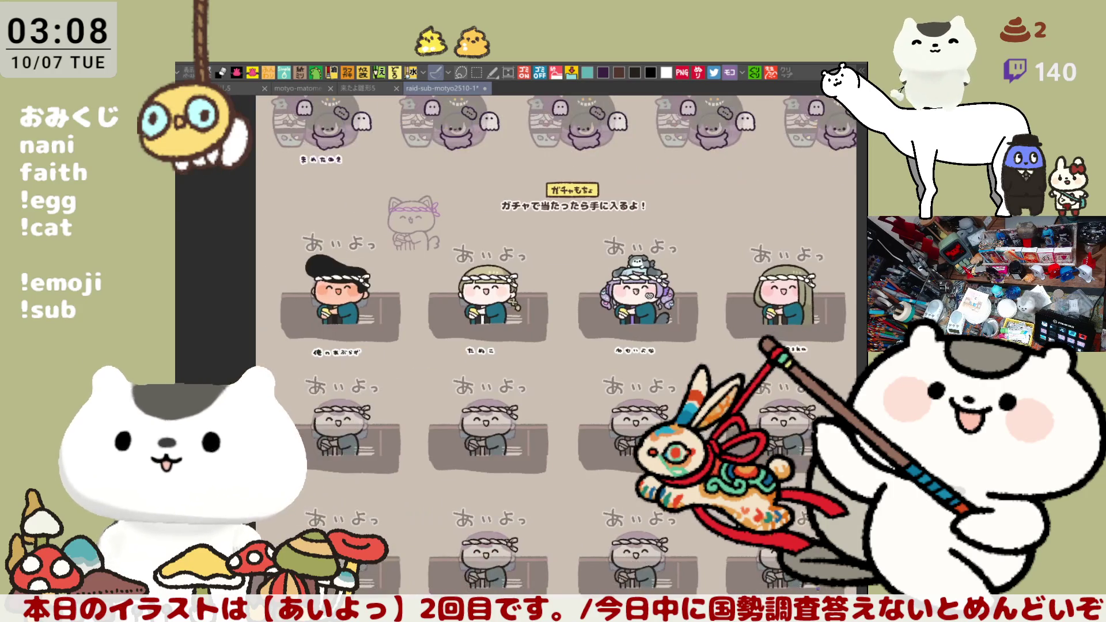
scroll(618, 469, down, 3)
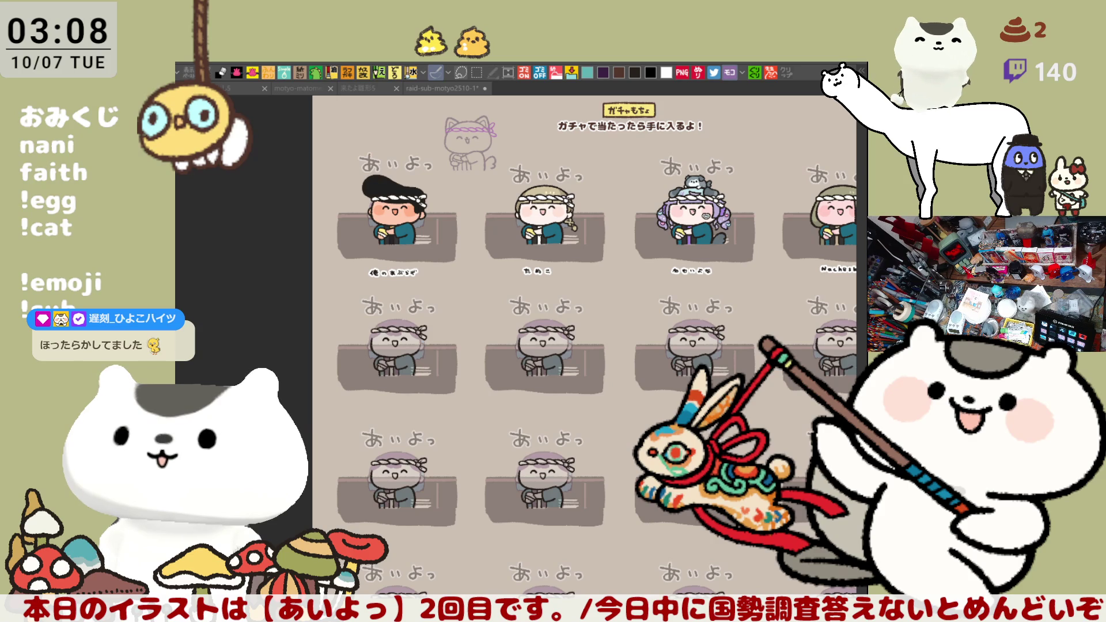
Centre the view on the faded placeholder character under あいよっ and save the sheet.
drag(513, 499, 539, 516)
scroll(377, 427, up, 8)
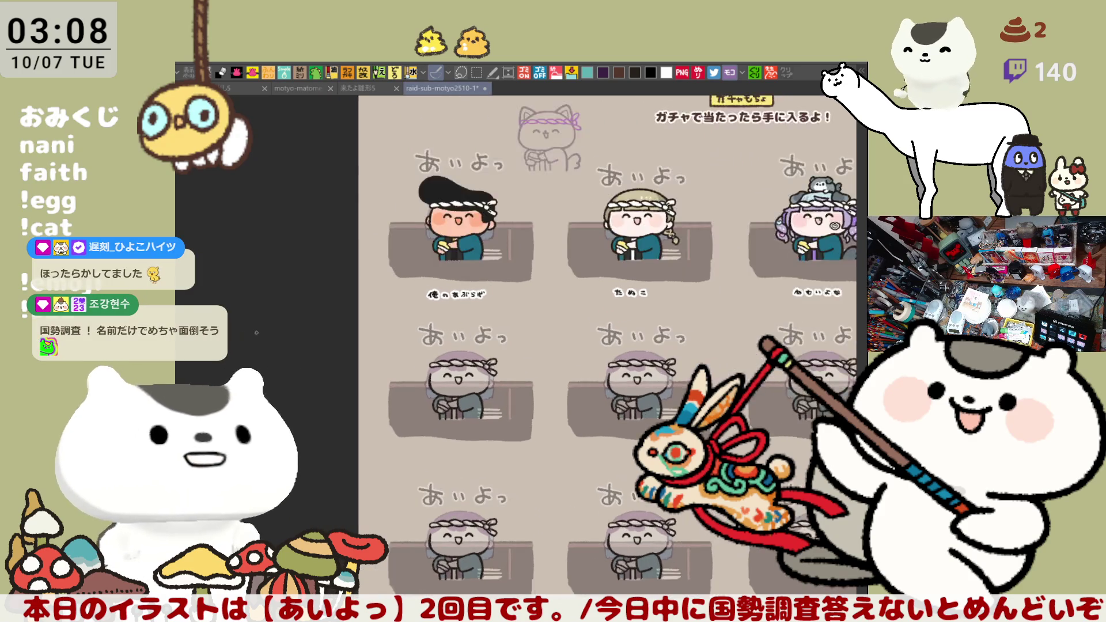
scroll(458, 349, up, 4)
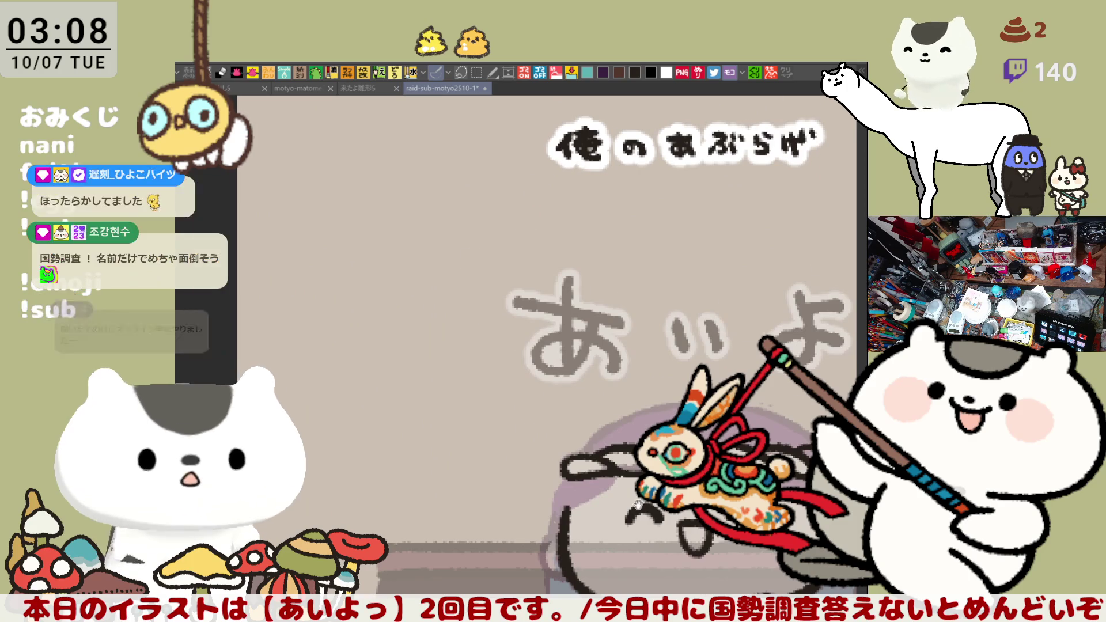
drag(458, 350, 562, 422)
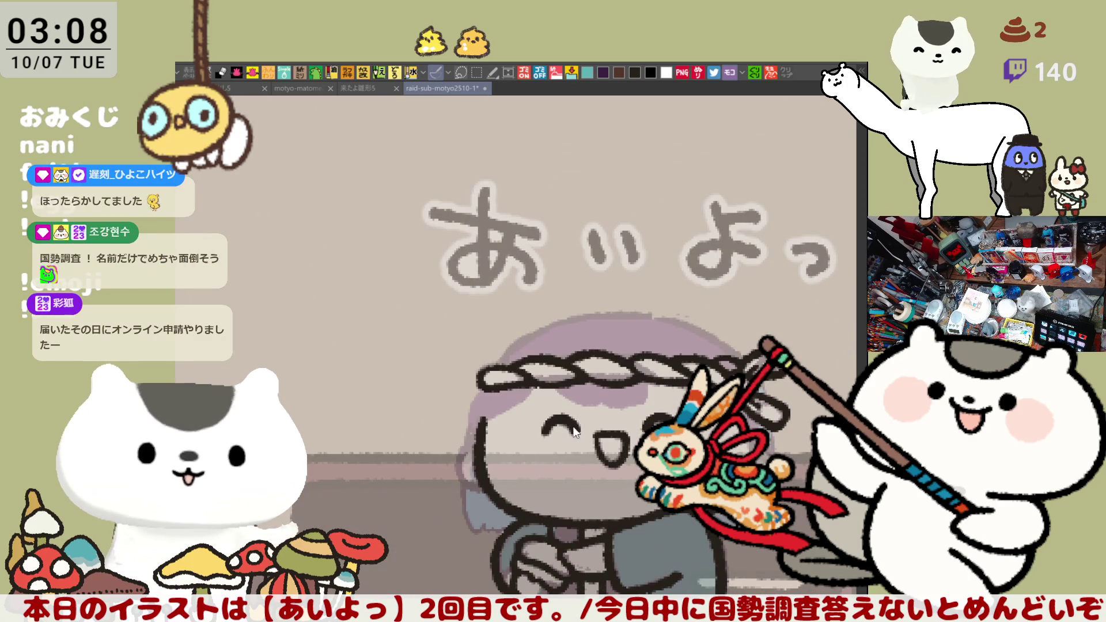
key(ctrl+s)
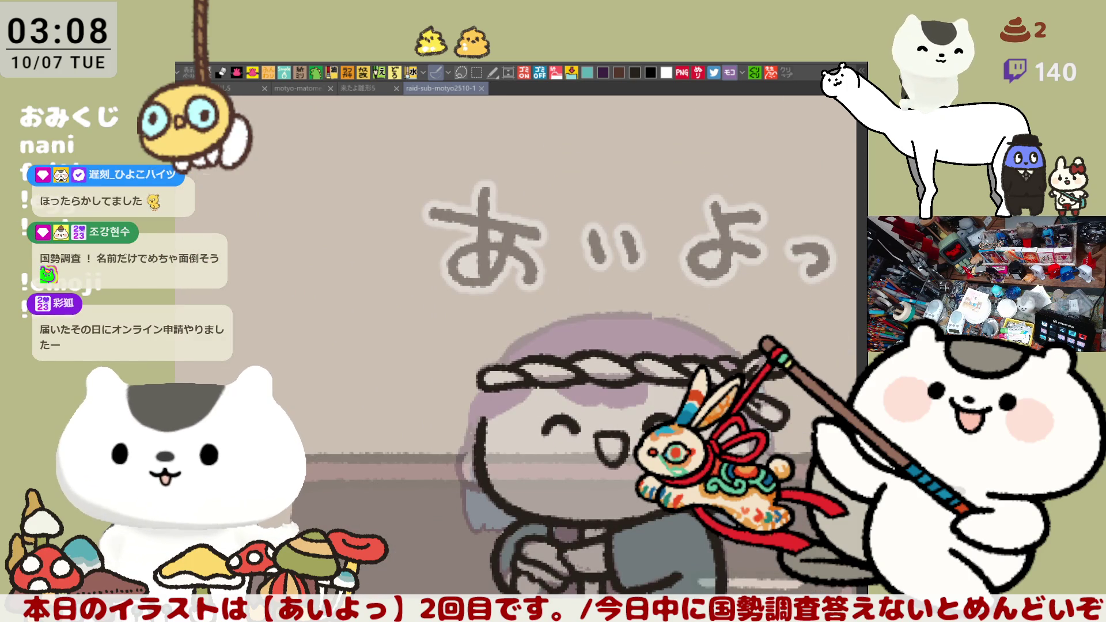
Frame the character's head and draw the grey hair arc above the headband.
drag(595, 295, 526, 214)
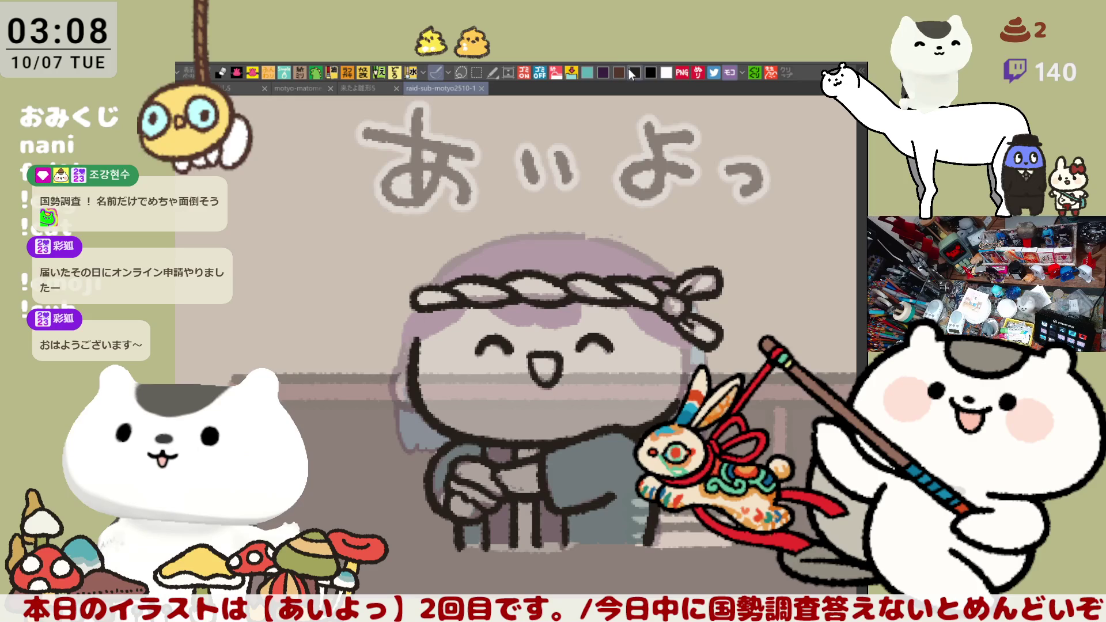
drag(537, 214, 634, 236)
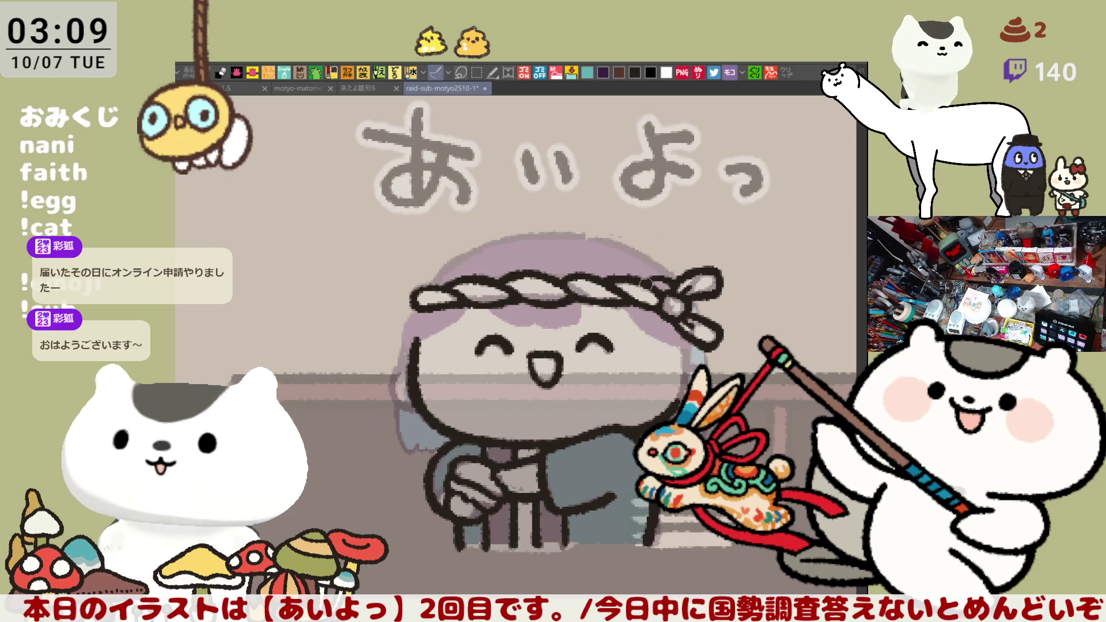
drag(600, 218, 677, 281)
key(ctrl+z)
drag(594, 217, 677, 269)
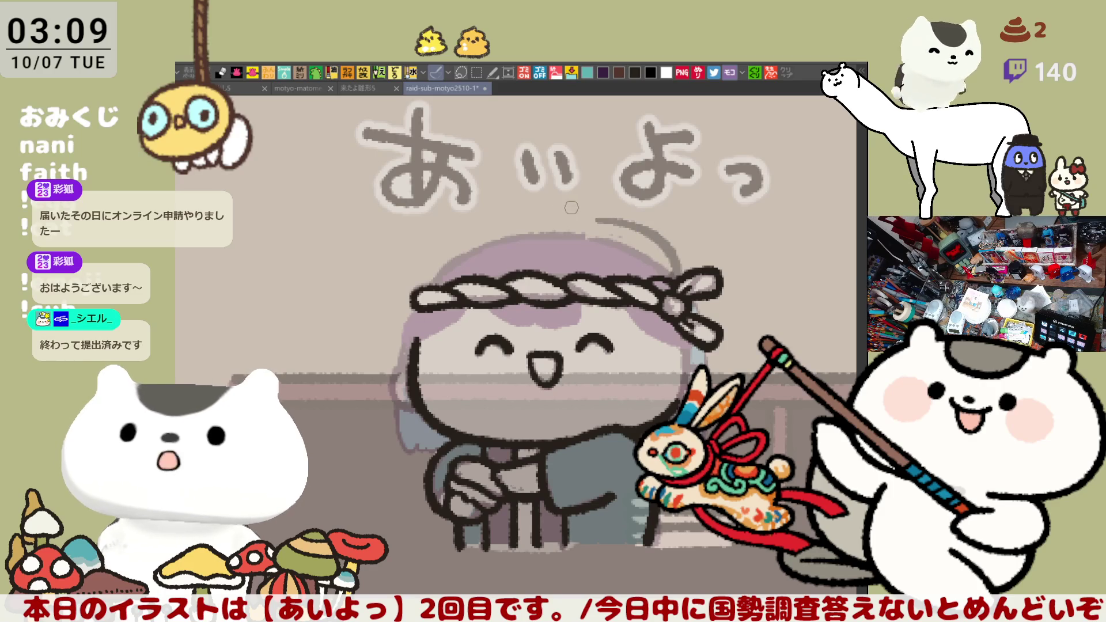
Extend the hair tuft line left and outline the hair down the headband's left side.
drag(520, 209, 598, 221)
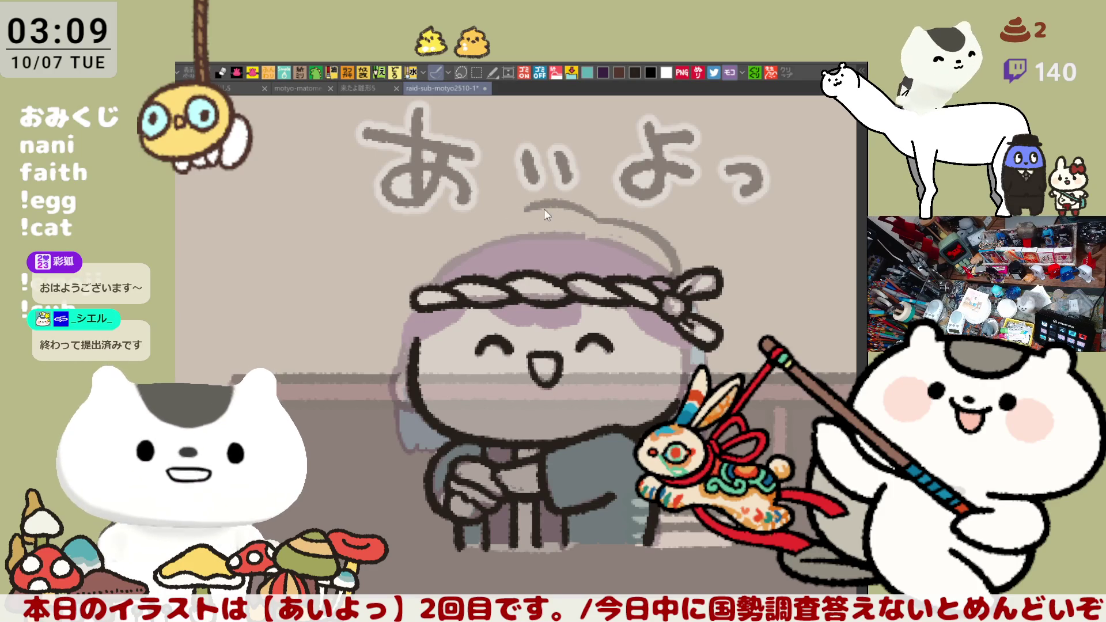
drag(525, 209, 470, 242)
key(ctrl+z)
drag(520, 205, 449, 240)
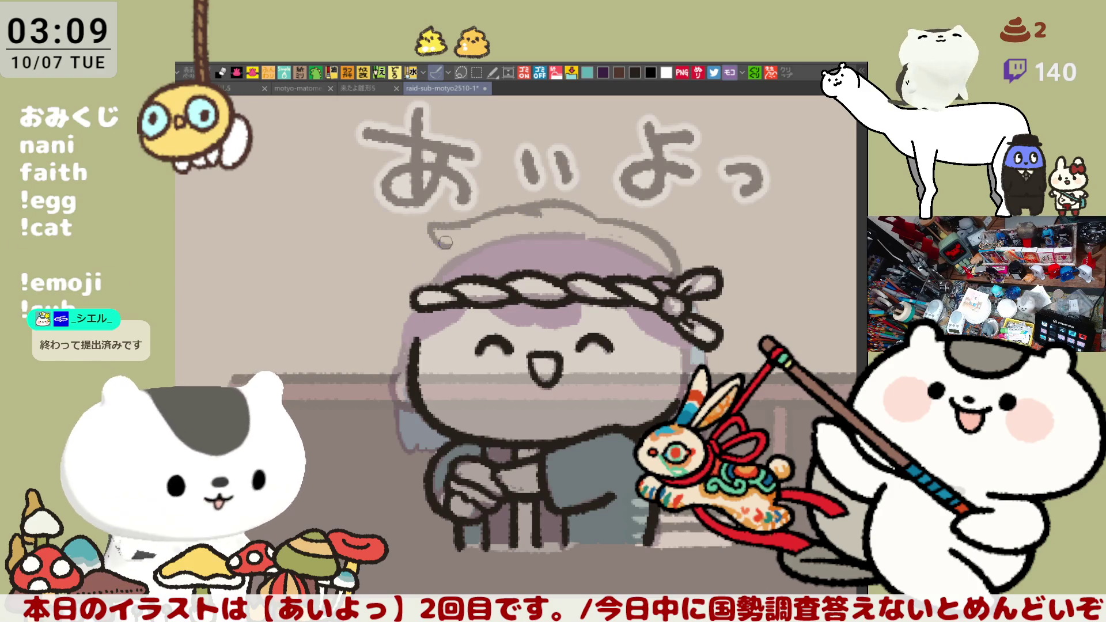
drag(442, 242, 398, 289)
key(ctrl+z)
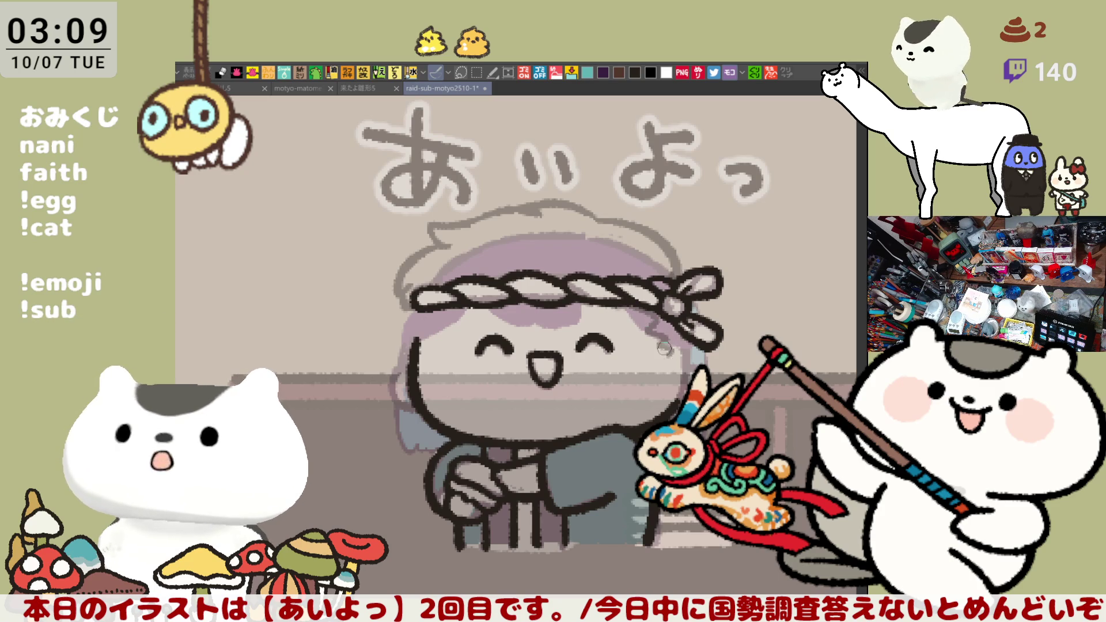
Sketch the hair's right edge and darken the outline along the left hair edge.
drag(664, 348, 689, 352)
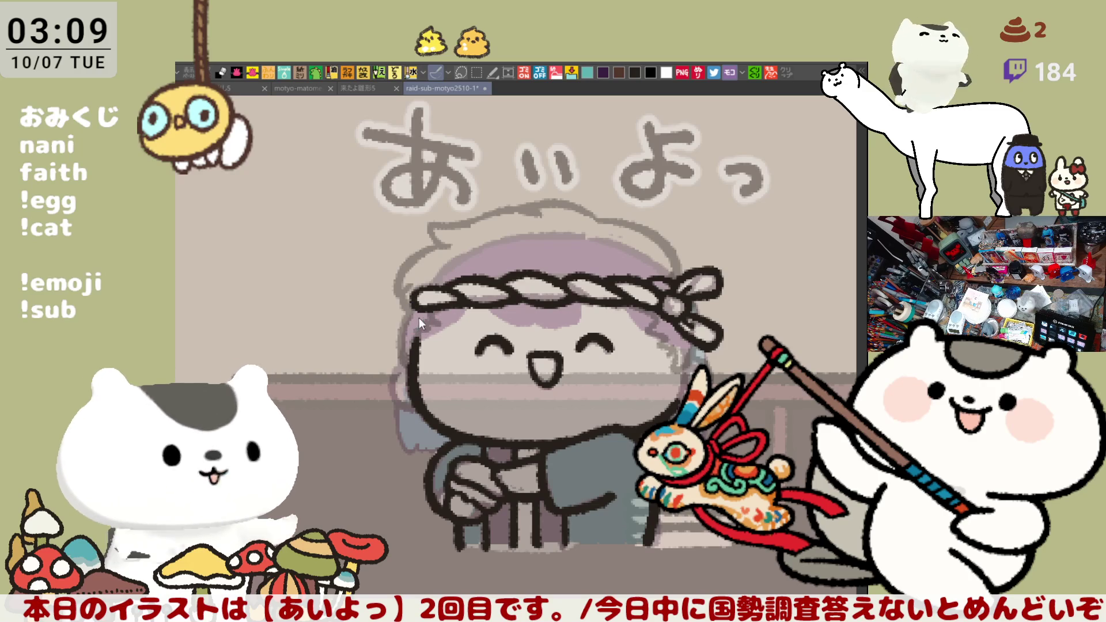
drag(401, 361, 418, 408)
drag(673, 401, 576, 381)
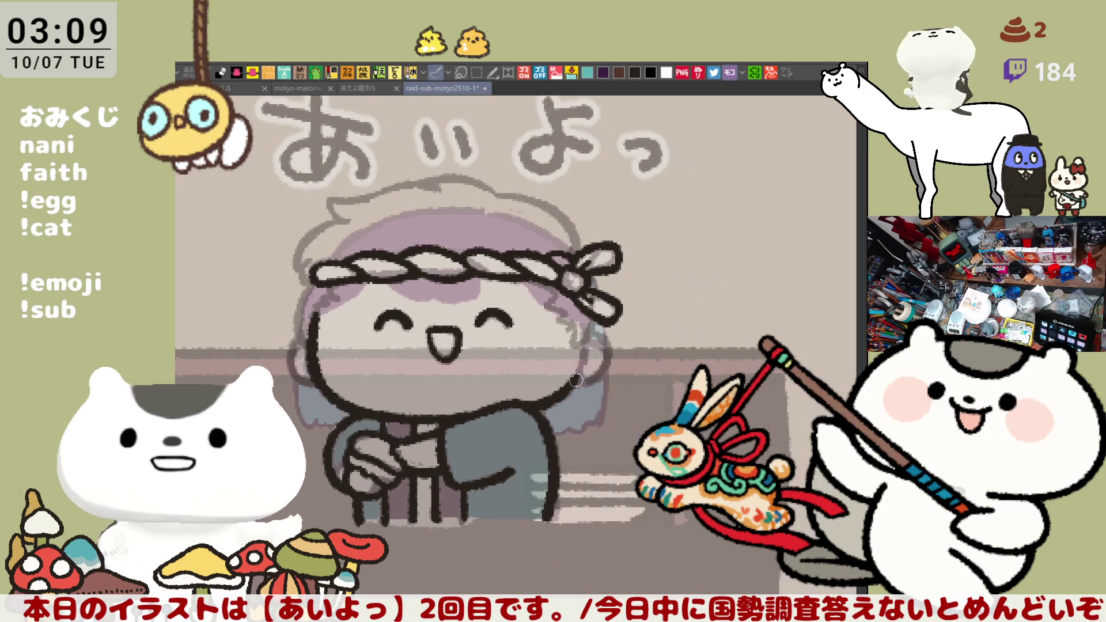
Draw a short dark stroke just under the character's smiling mouth.
drag(436, 381, 463, 384)
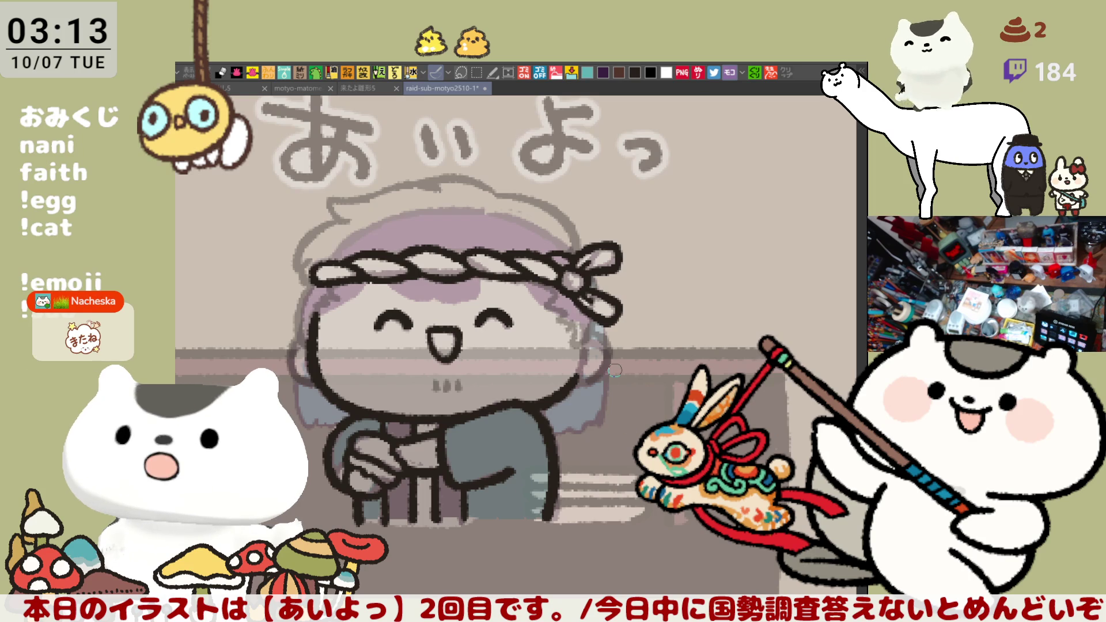
scroll(615, 370, down, 5)
Pan across the tile sheet and centre the view on the finished green-haired sushi-chef tile.
mouse_move(922, 358)
mouse_down()
mouse_move(284, 325)
mouse_move(197, 423)
mouse_move(140, 435)
mouse_move(129, 458)
mouse_up()
scroll(526, 303, up, 5)
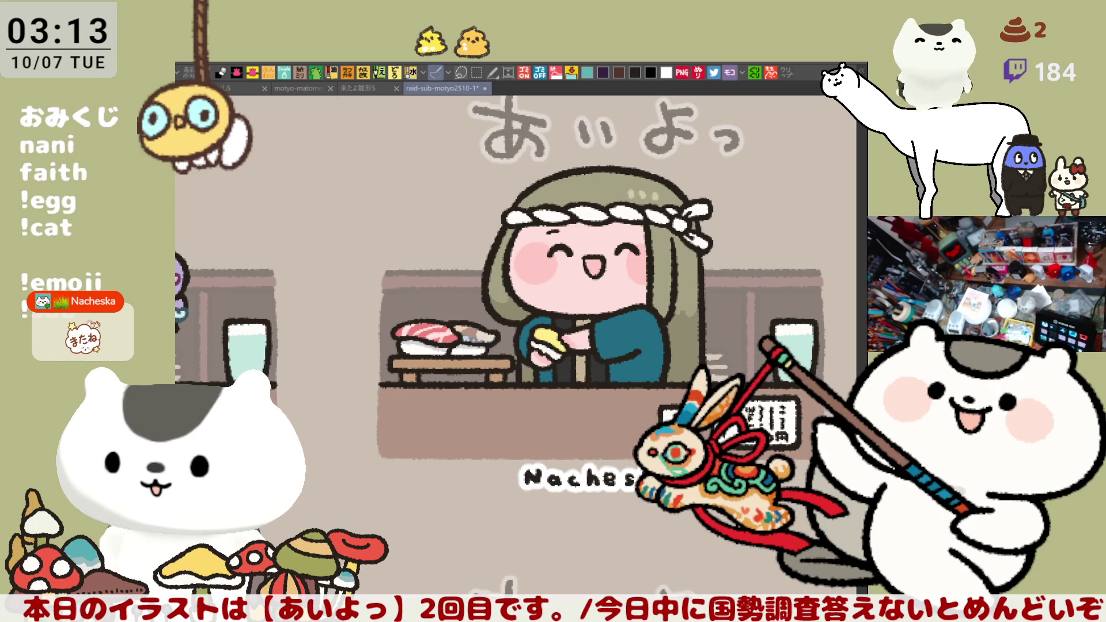
mouse_move(686, 515)
mouse_down()
mouse_move(668, 541)
mouse_move(637, 547)
mouse_move(669, 533)
mouse_up()
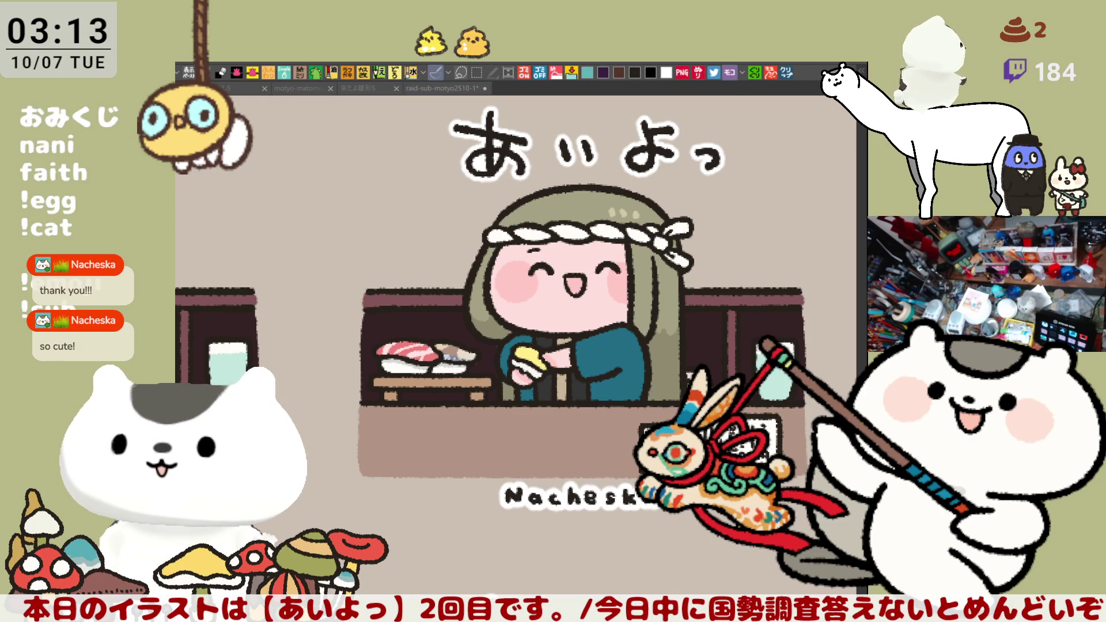
click(666, 582)
Scroll and pan the sheet to the unfinished grey headband placeholder tiles under あいよっ.
scroll(662, 576, down, 3)
scroll(653, 572, up, 1)
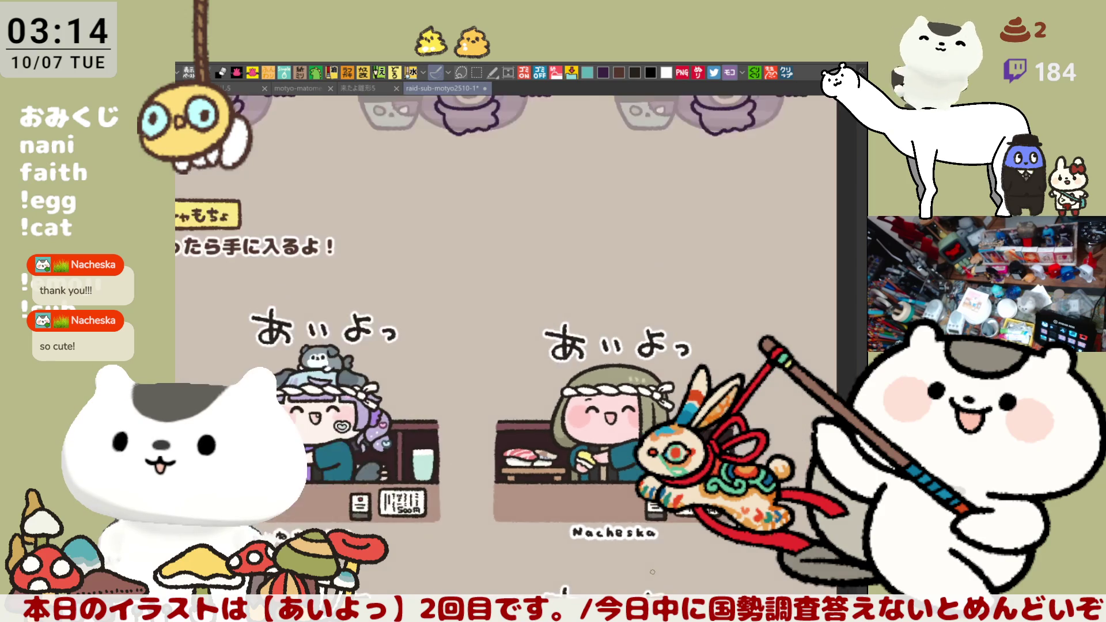
scroll(652, 573, down, 2)
mouse_move(653, 572)
mouse_down()
mouse_move(465, 415)
mouse_move(574, 395)
mouse_up()
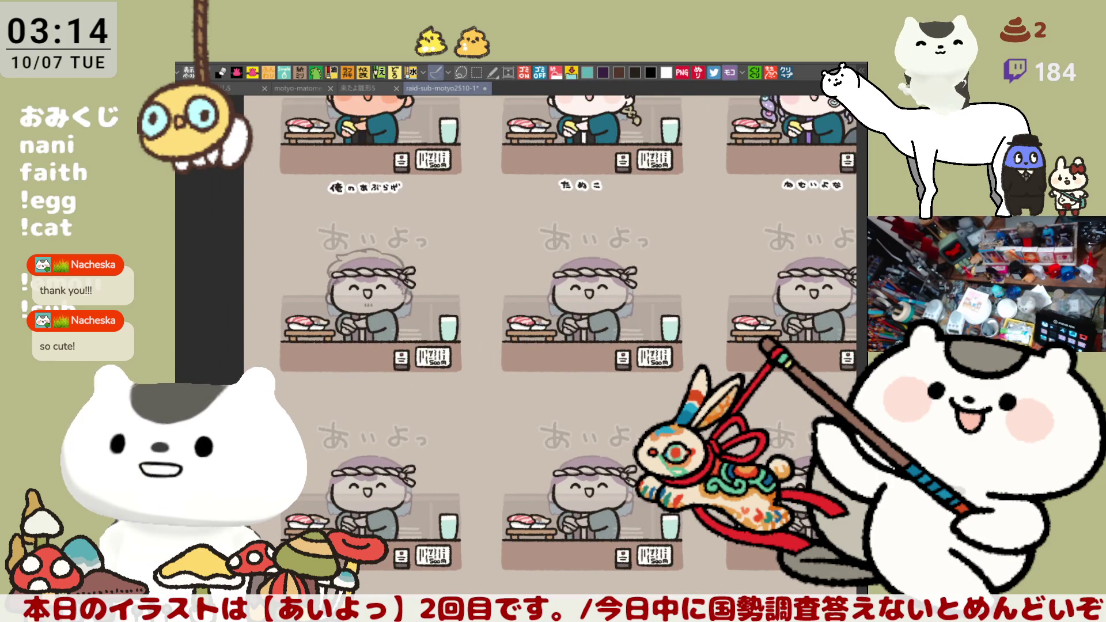
scroll(519, 456, up, 1)
scroll(520, 457, up, 1)
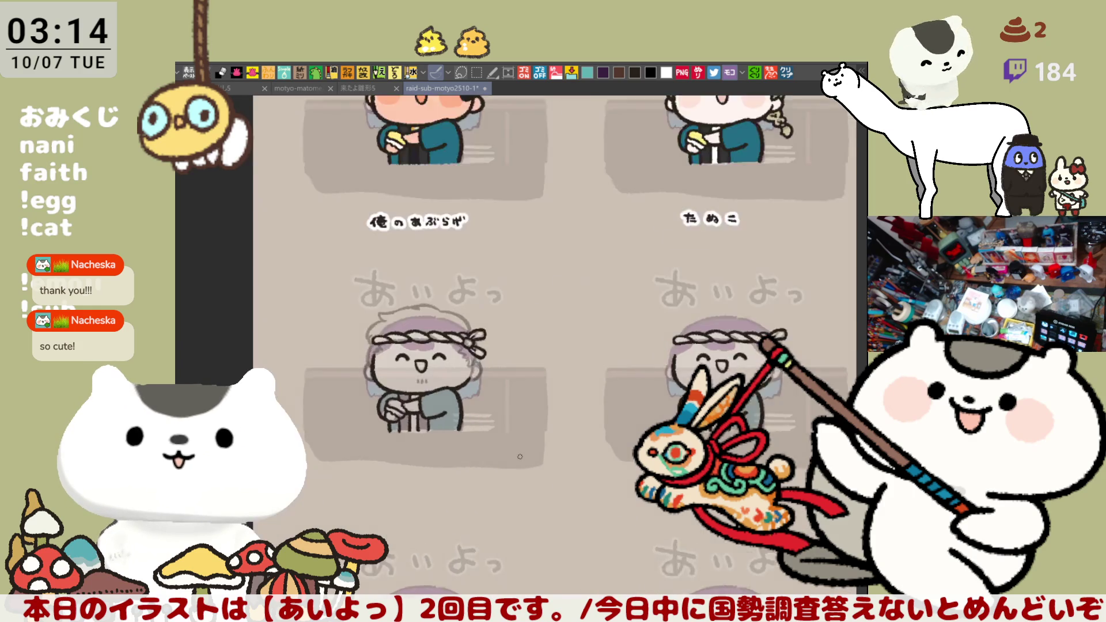
scroll(520, 457, up, 3)
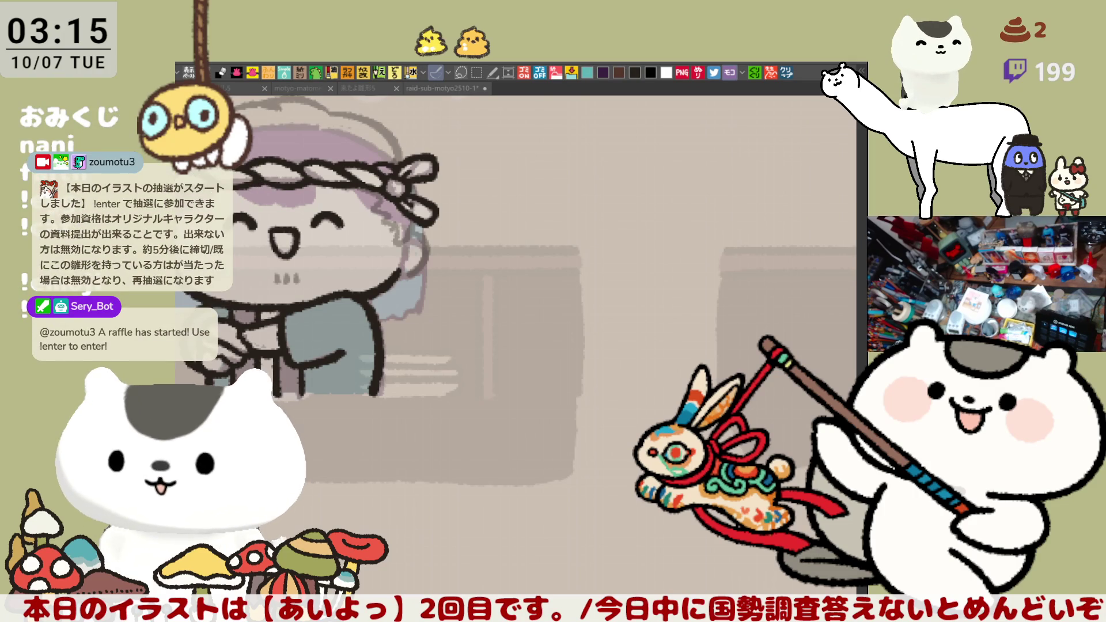
Centre the headband character and briefly show, then hide, the sushi counter layer.
drag(350, 401, 513, 378)
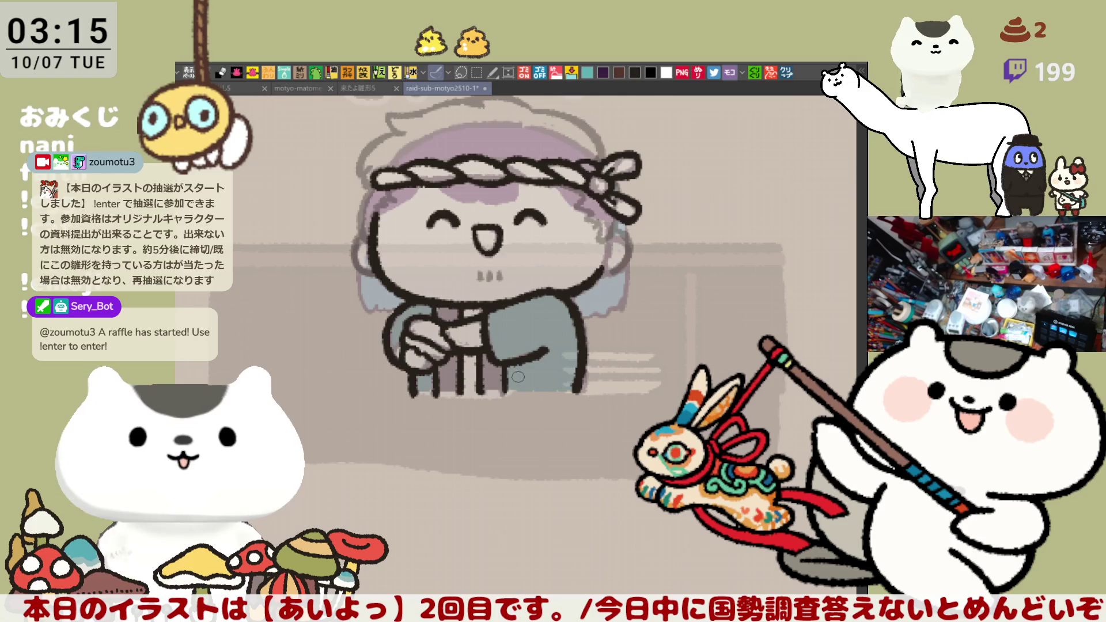
scroll(515, 374, up, 2)
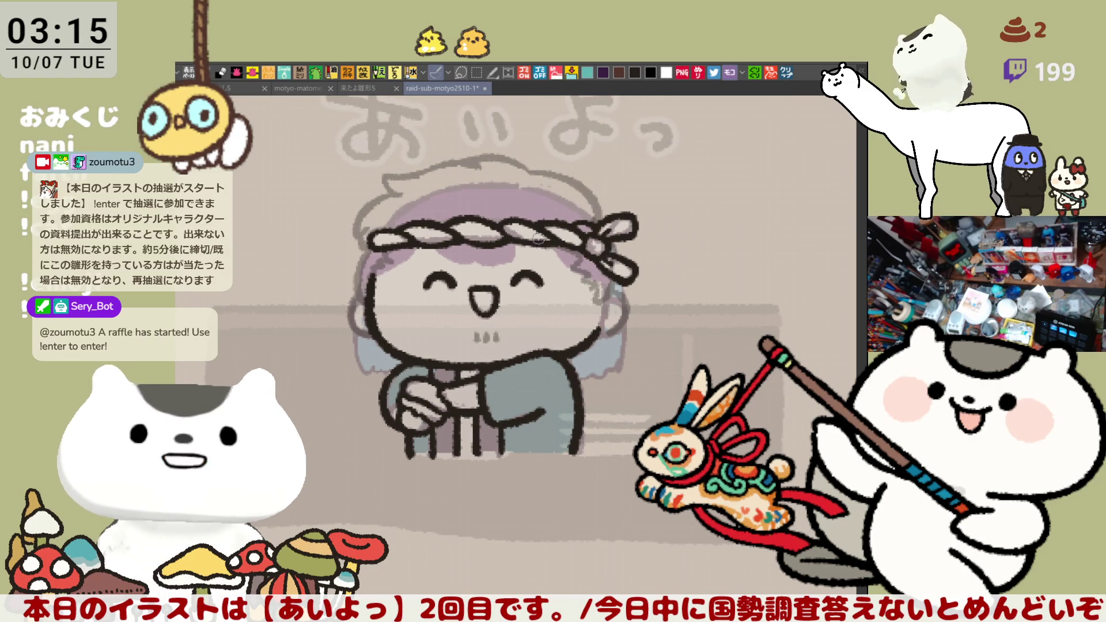
key(ctrl+z)
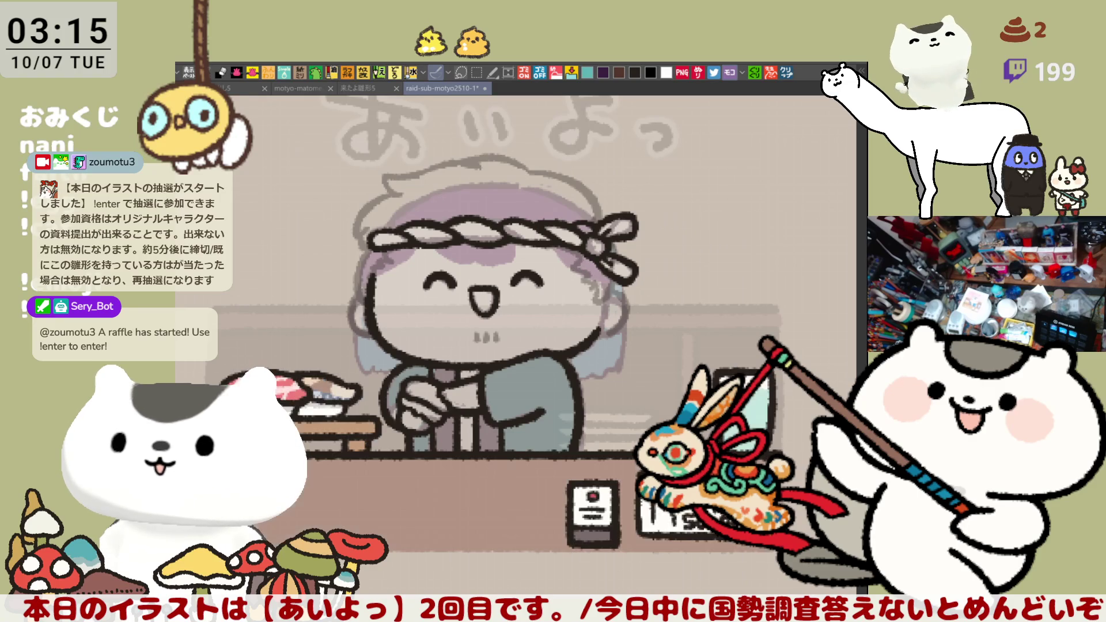
key(ctrl+y)
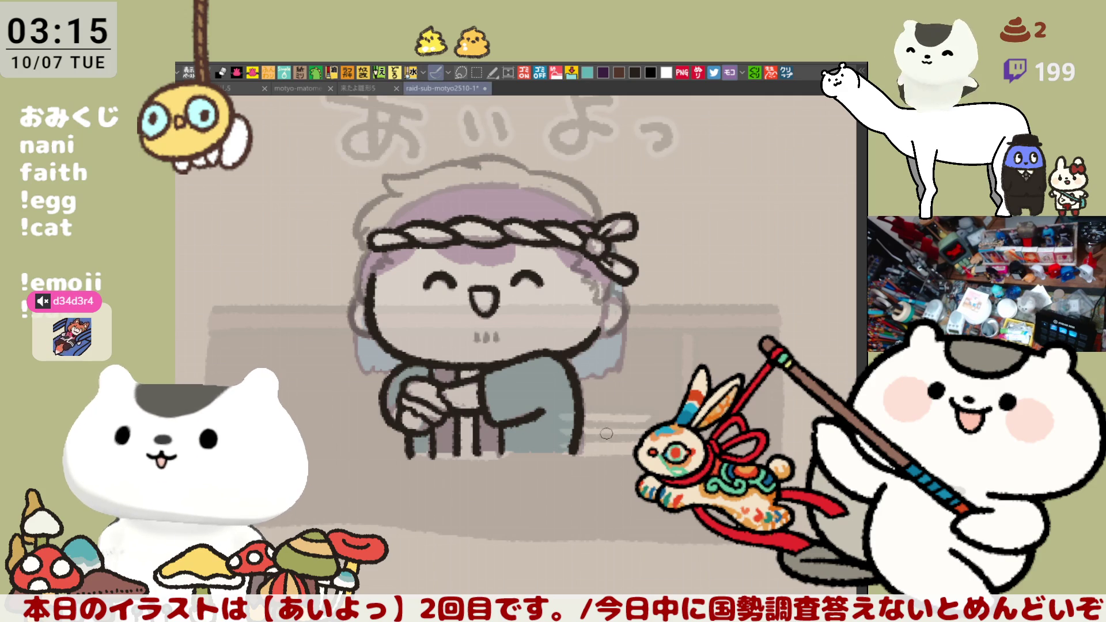
drag(612, 352, 627, 432)
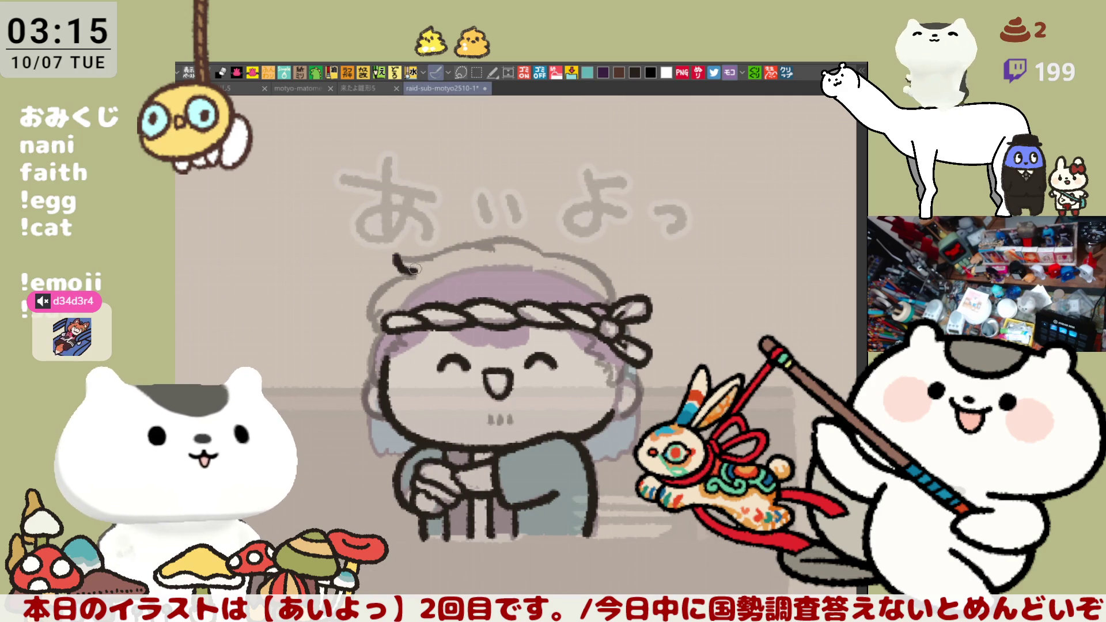
Ink the hair outline across the top of the head, redrawing until it fits.
drag(398, 259, 417, 275)
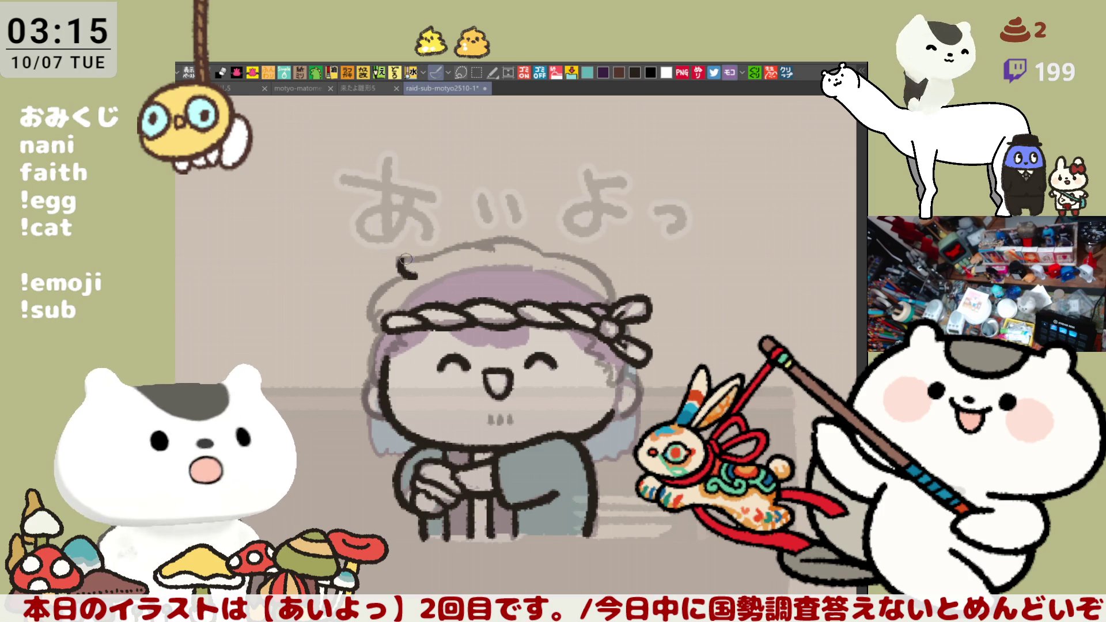
mouse_move(416, 279)
mouse_down()
mouse_move(409, 257)
mouse_move(429, 256)
mouse_move(404, 271)
mouse_move(417, 280)
mouse_move(398, 271)
mouse_move(415, 282)
mouse_move(448, 248)
mouse_move(432, 254)
mouse_move(494, 247)
mouse_up()
key(ctrl+z)
key(ctrl+z)
key(ctrl+z)
key(ctrl+z)
key(ctrl+z)
drag(421, 260, 562, 249)
key(ctrl+z)
drag(488, 241, 548, 249)
key(ctrl+z)
drag(476, 245, 551, 249)
key(ctrl+z)
drag(475, 246, 550, 254)
key(ctrl+z)
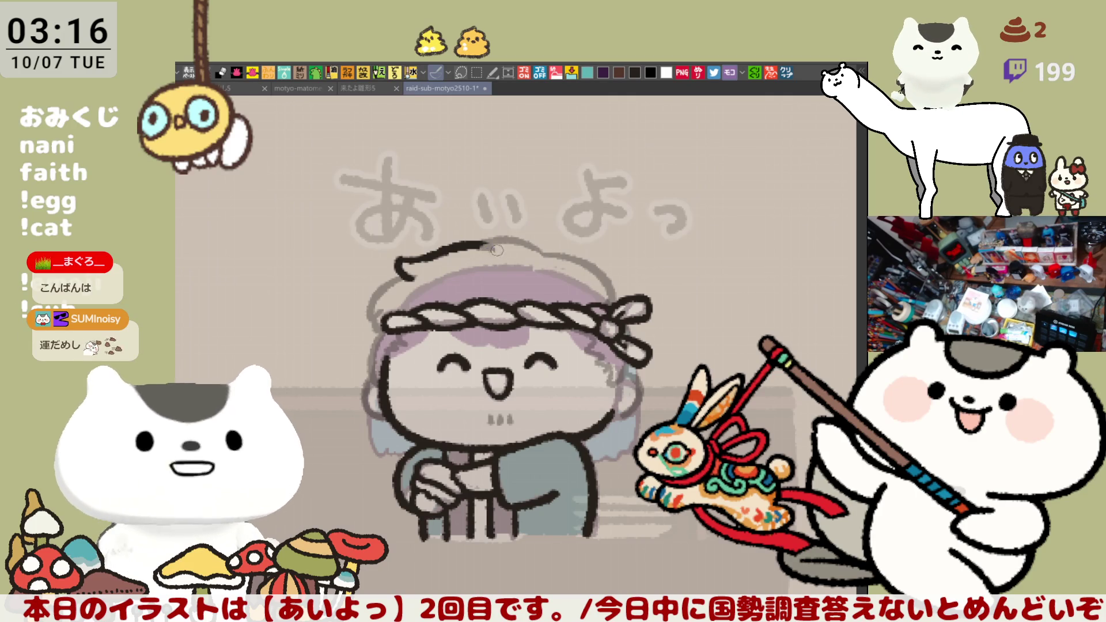
drag(491, 242, 544, 253)
key(ctrl+z)
drag(470, 243, 554, 254)
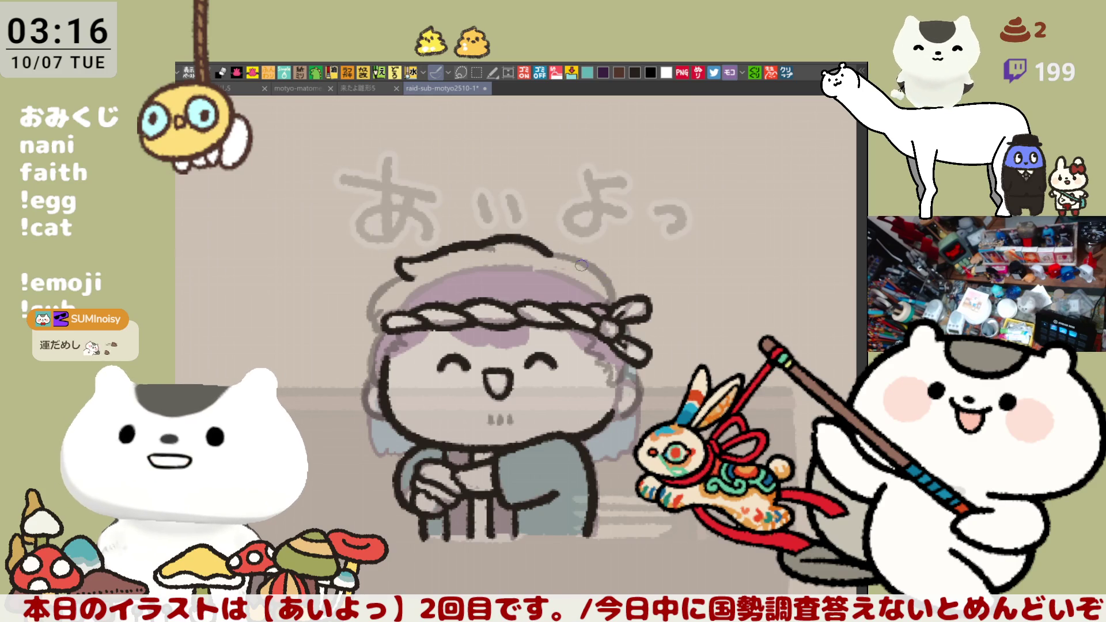
Ink the hair outline down the right side of the head, retrying strokes until satisfied.
drag(556, 254, 611, 300)
key(ctrl+z)
drag(556, 254, 608, 300)
key(ctrl+z)
drag(547, 254, 610, 299)
key(ctrl+z)
drag(549, 254, 604, 296)
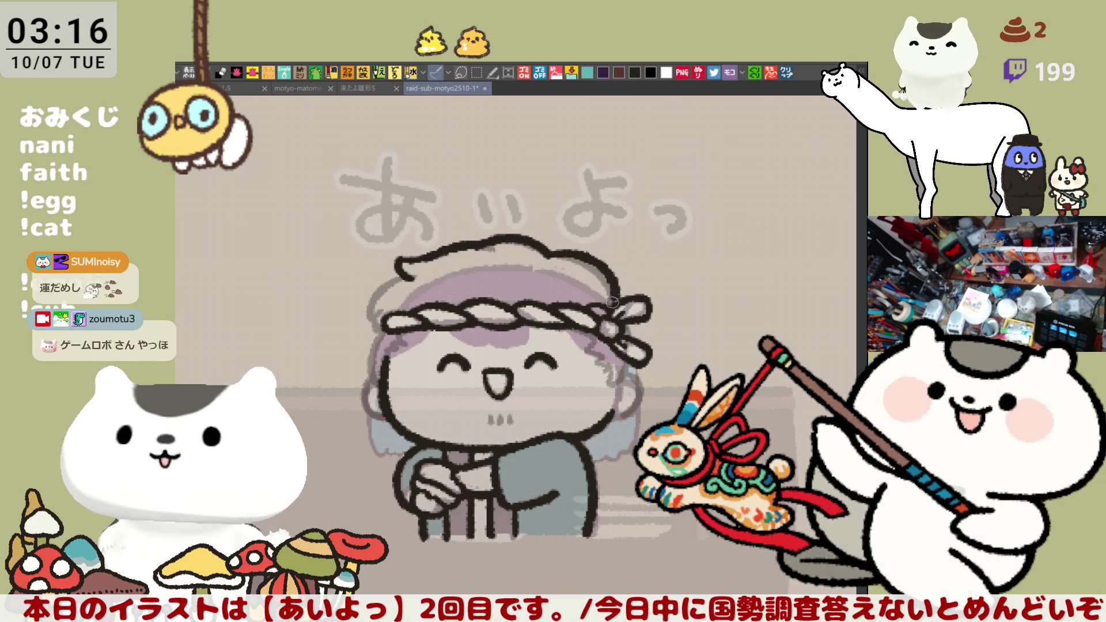
key(ctrl+z)
drag(546, 254, 621, 298)
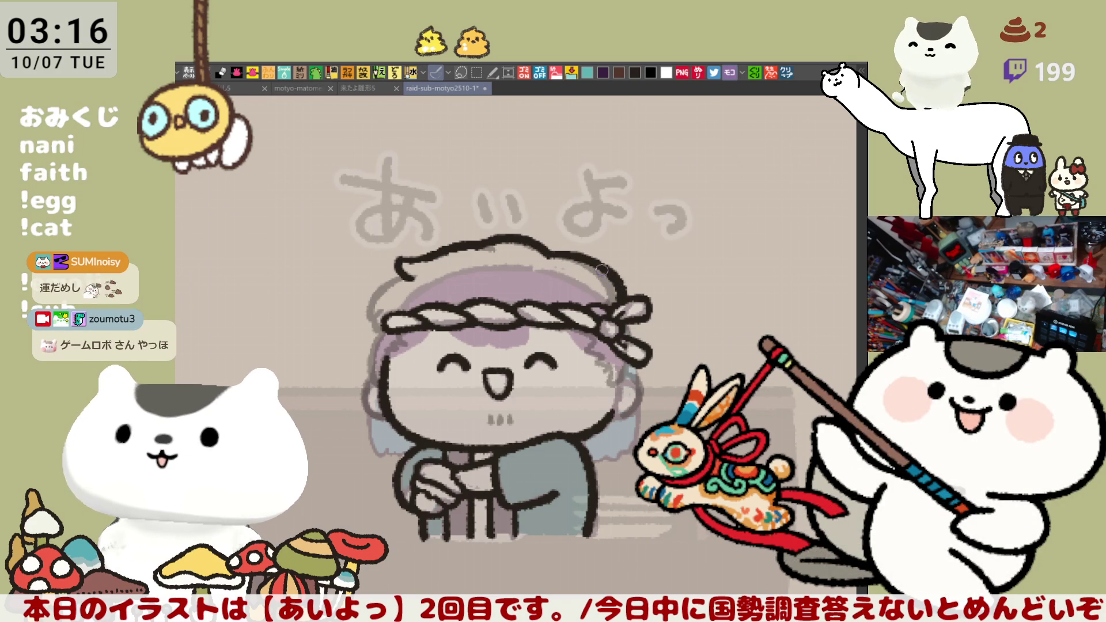
key(ctrl+z)
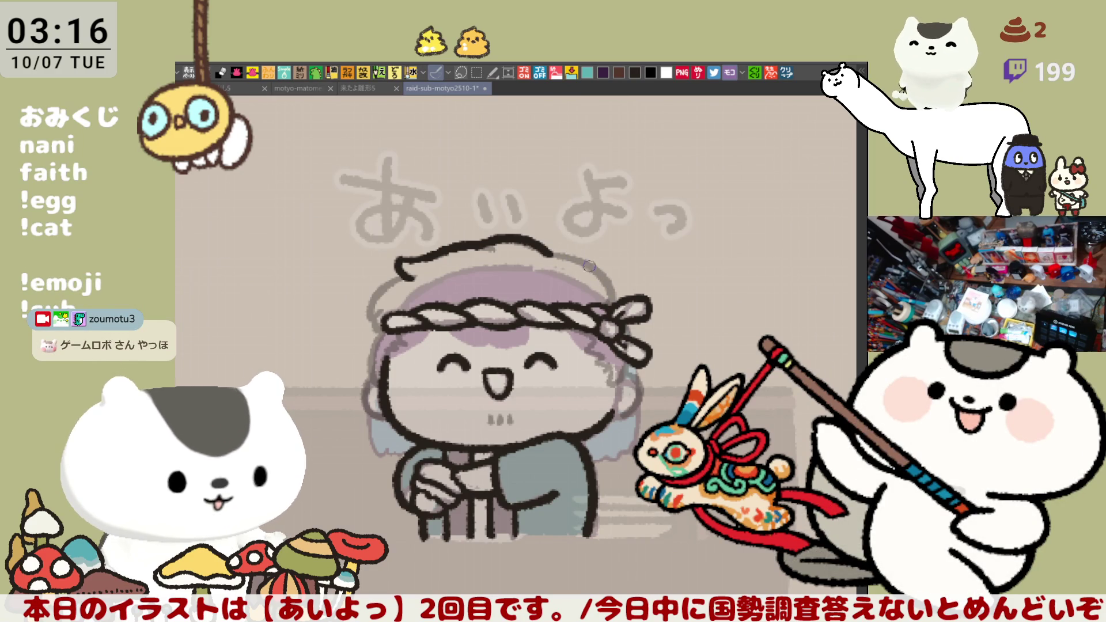
drag(551, 255, 619, 306)
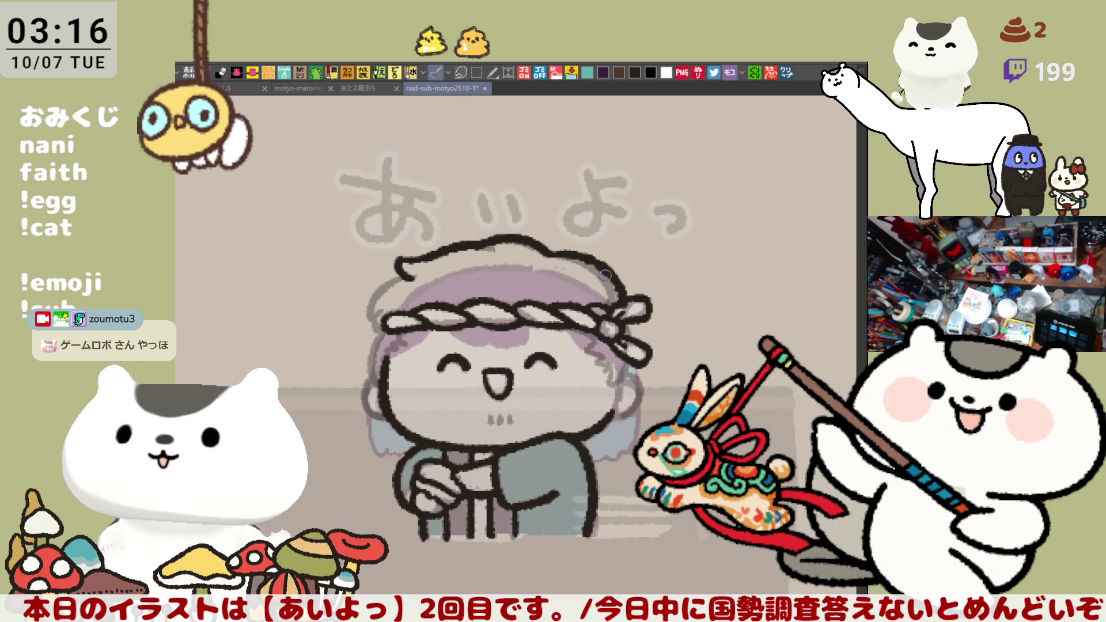
drag(556, 256, 620, 304)
key(ctrl+z)
drag(545, 255, 617, 304)
mouse_move(564, 255)
mouse_down()
mouse_move(602, 271)
mouse_move(611, 293)
mouse_up()
drag(385, 339, 419, 345)
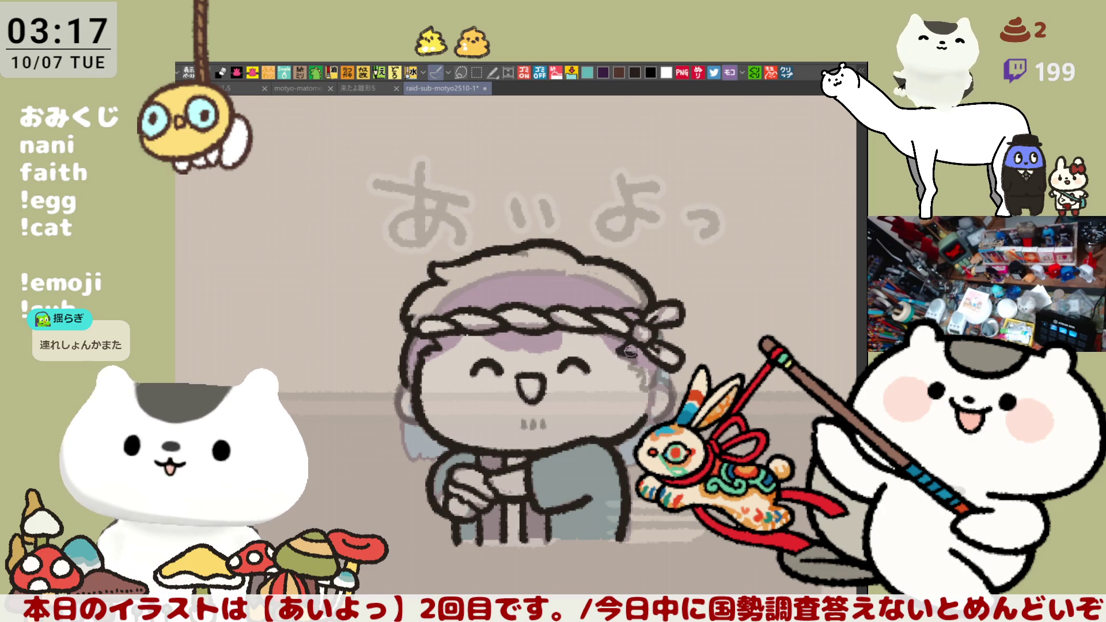
Draw dark hair strands beside the right of the face and the headband line by the tassel.
drag(634, 367, 668, 378)
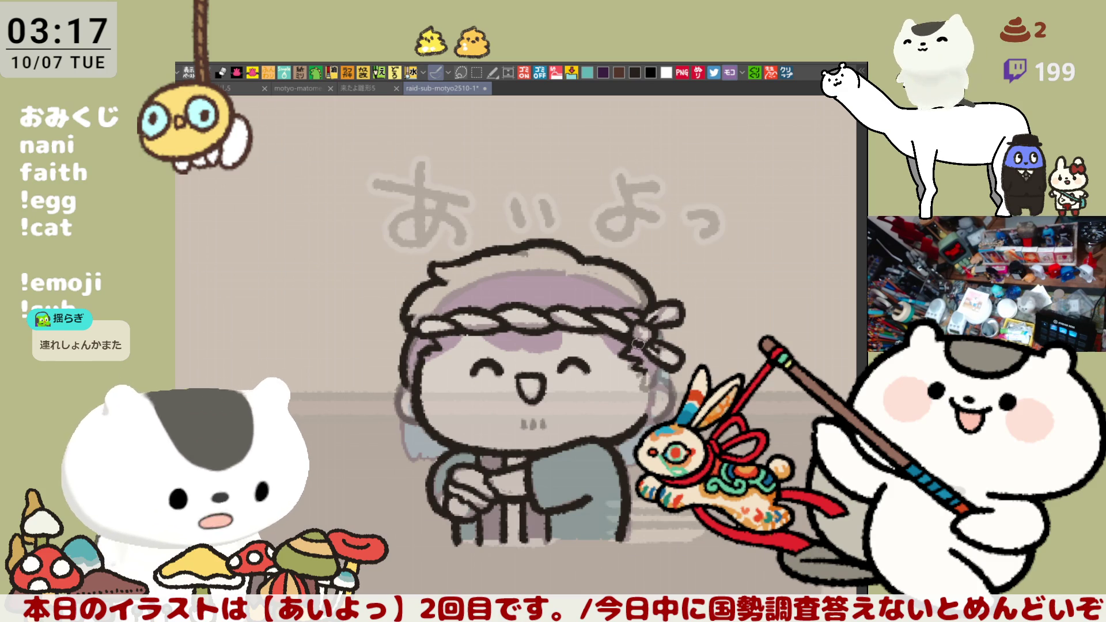
drag(643, 373, 647, 379)
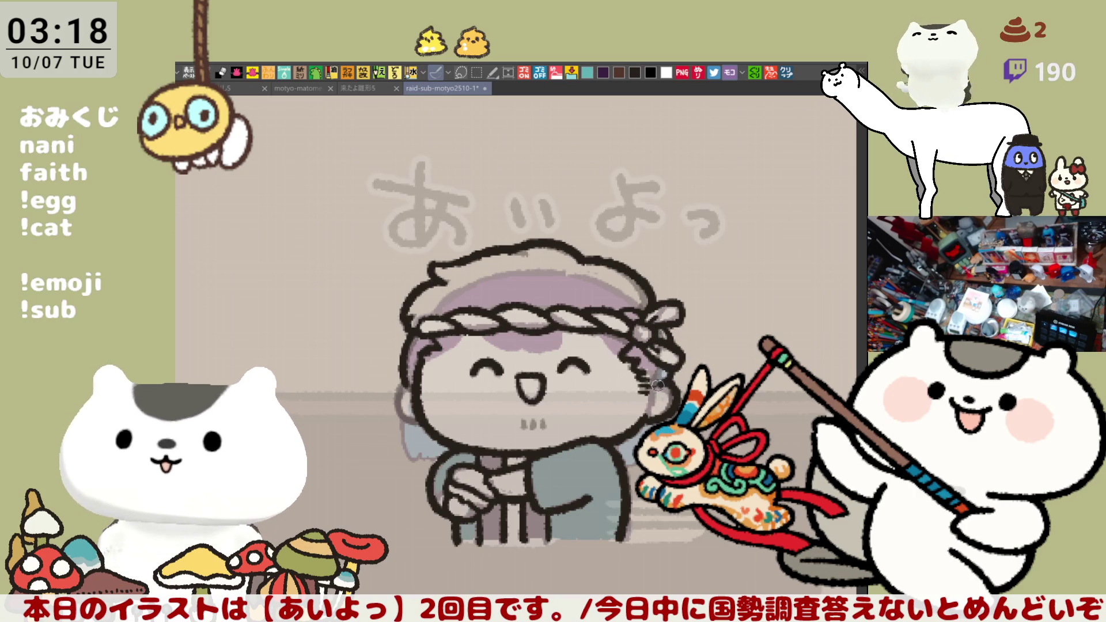
drag(662, 370, 646, 341)
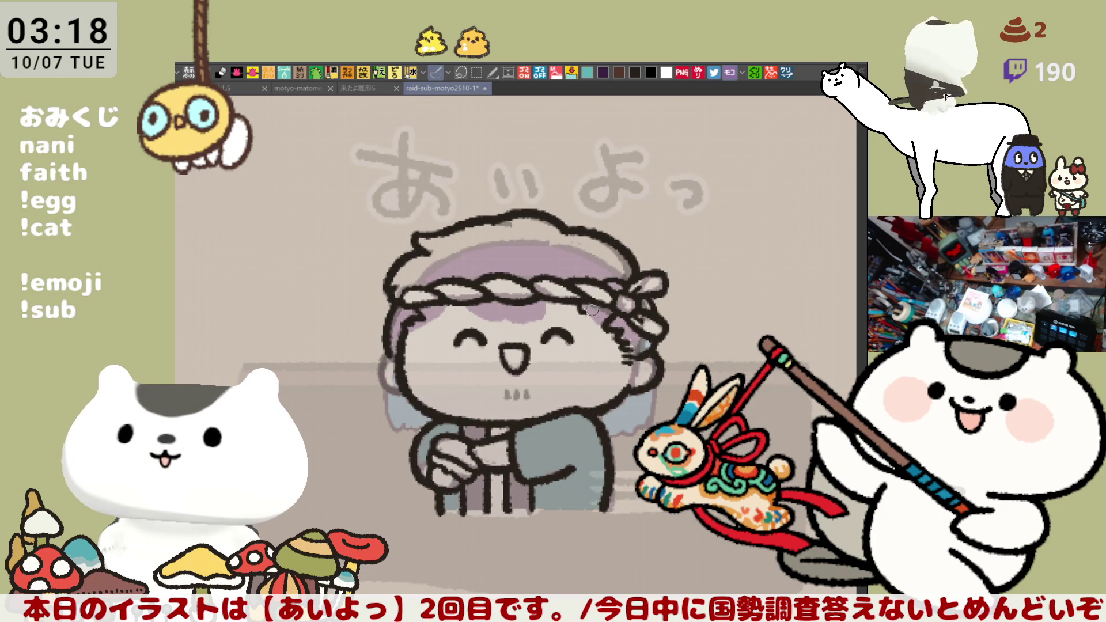
drag(583, 305, 604, 306)
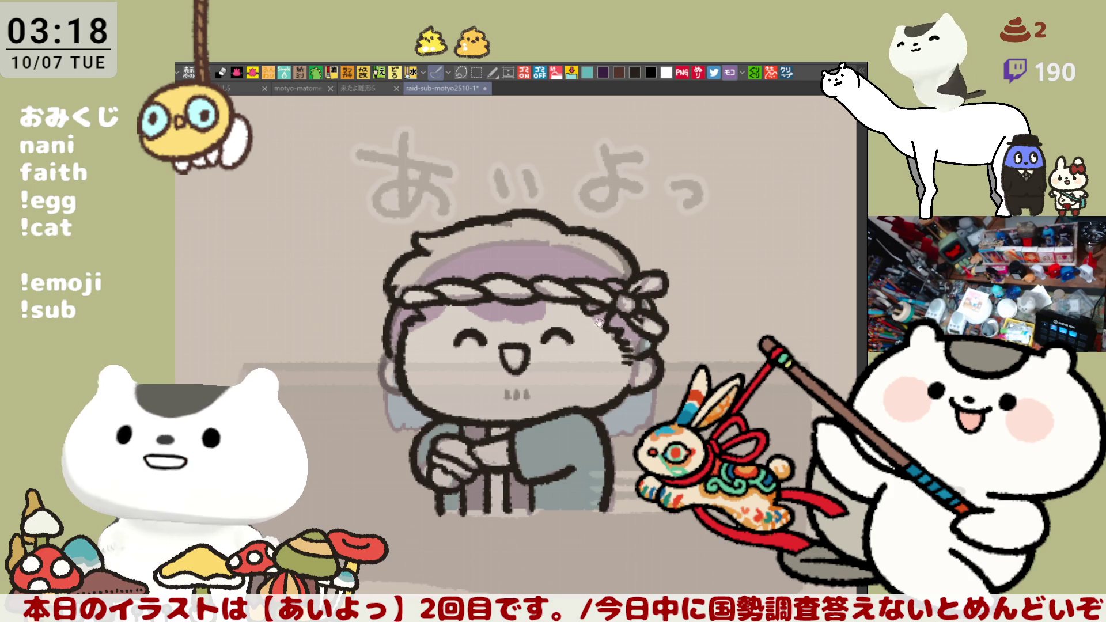
drag(599, 323, 608, 328)
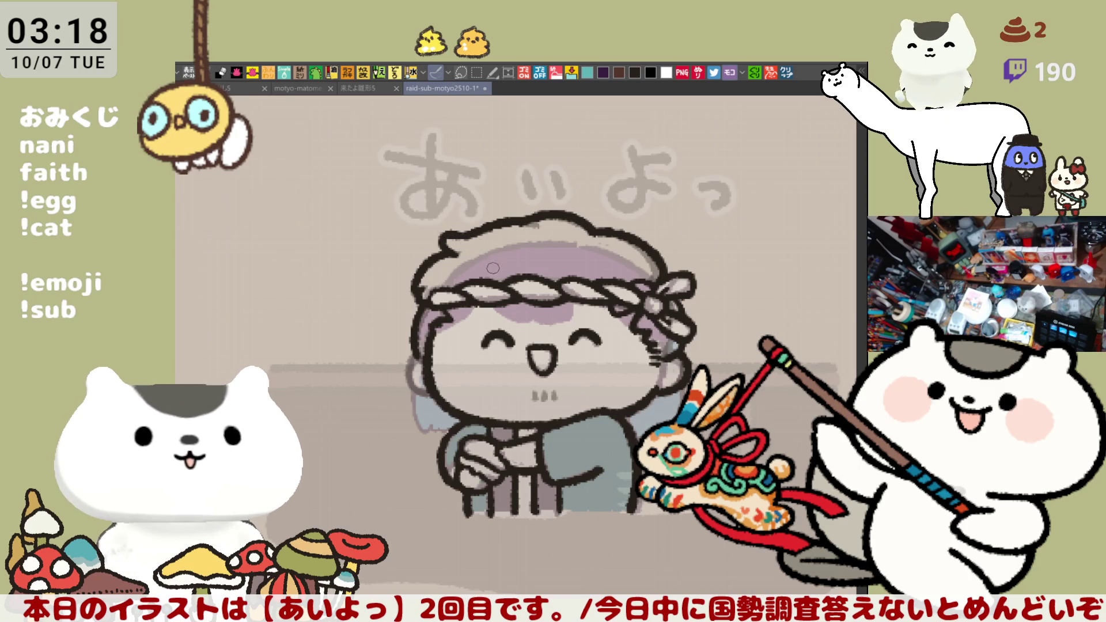
Redraw the left chin outline darker.
scroll(493, 268, down, 2)
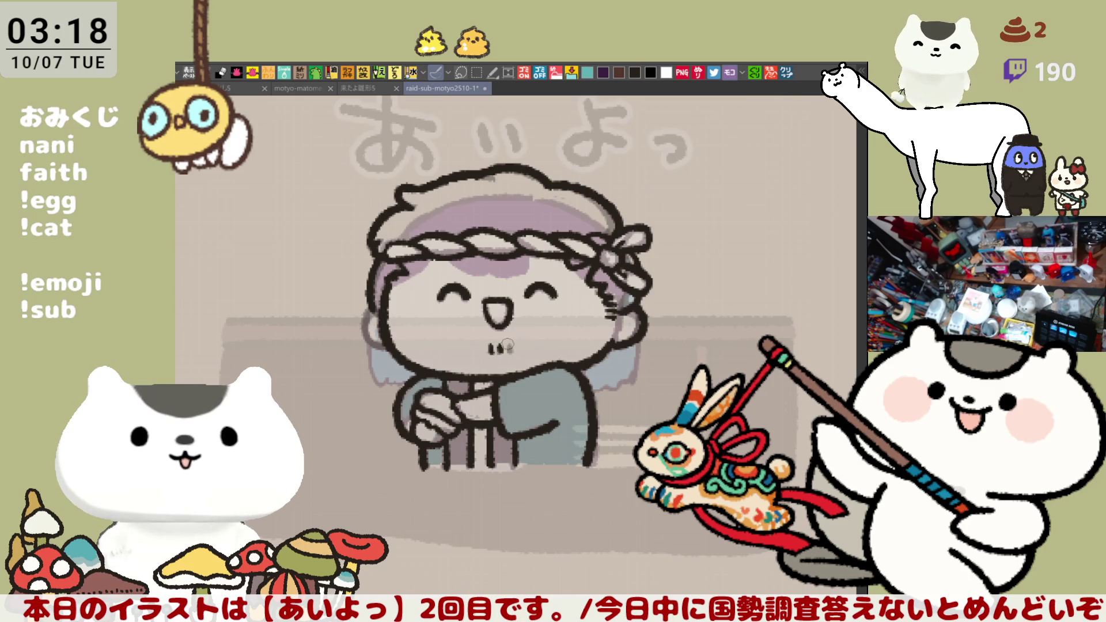
drag(371, 307, 389, 346)
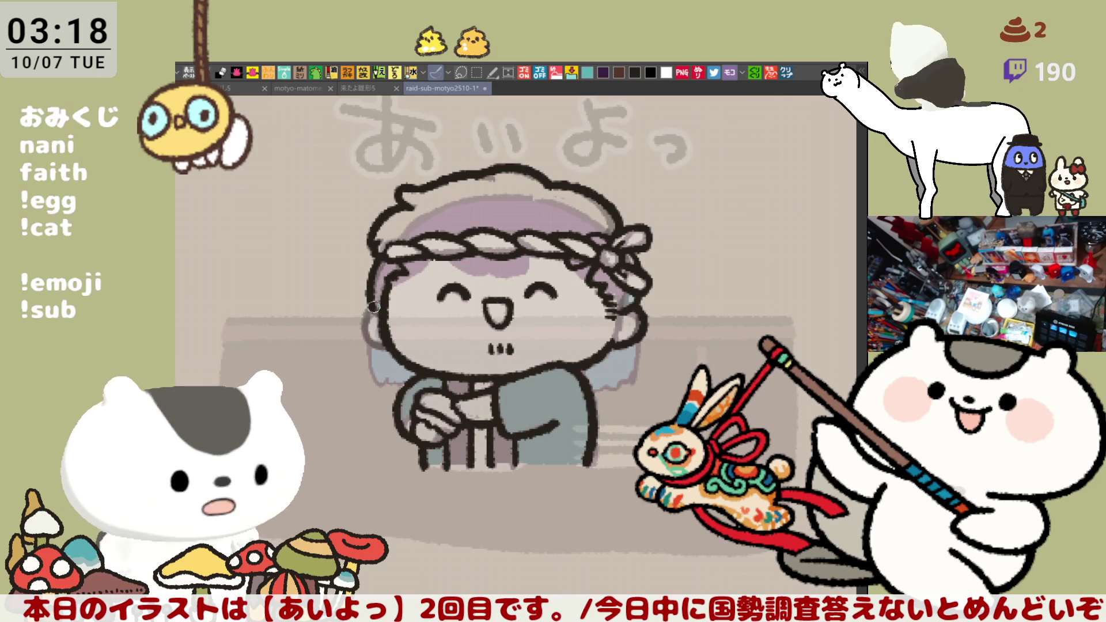
drag(374, 305, 372, 343)
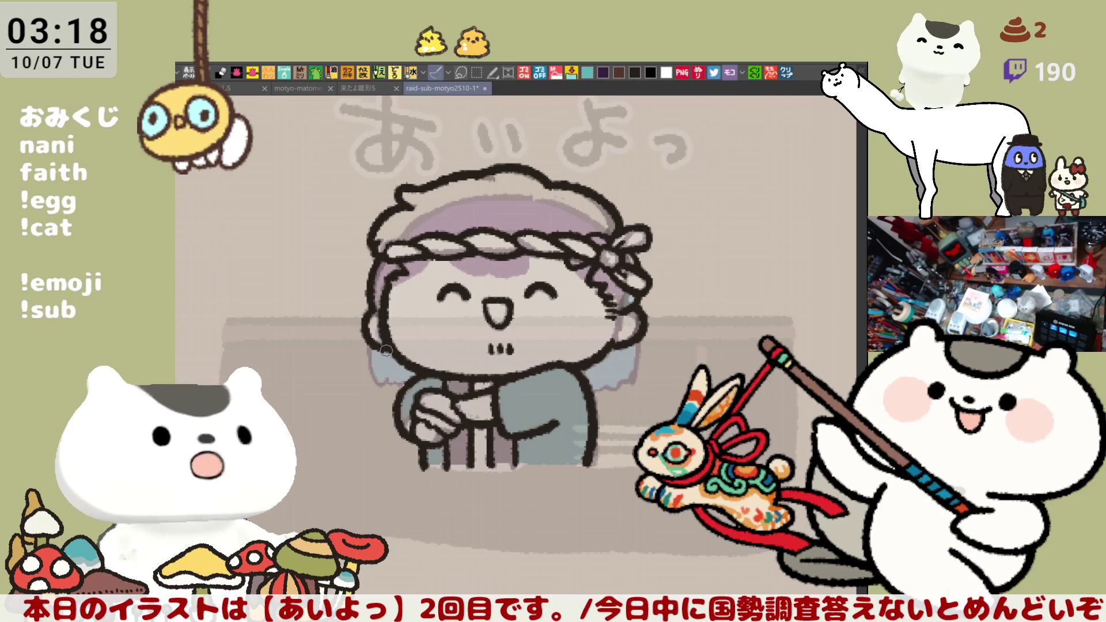
Add a small dark mark on the forehead.
drag(630, 312, 606, 280)
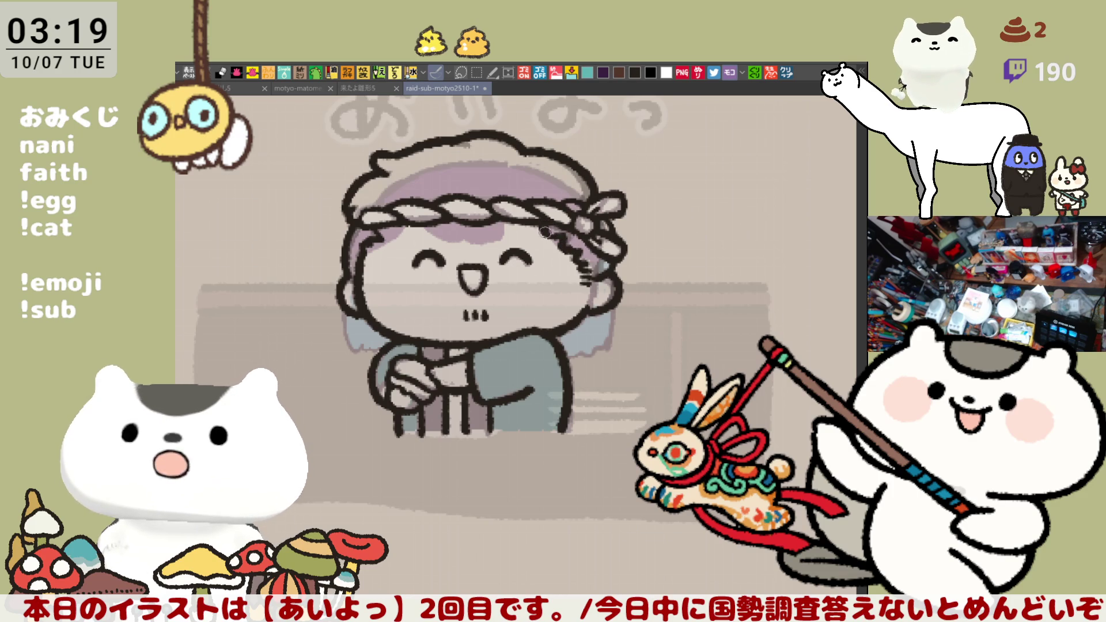
drag(577, 228, 606, 228)
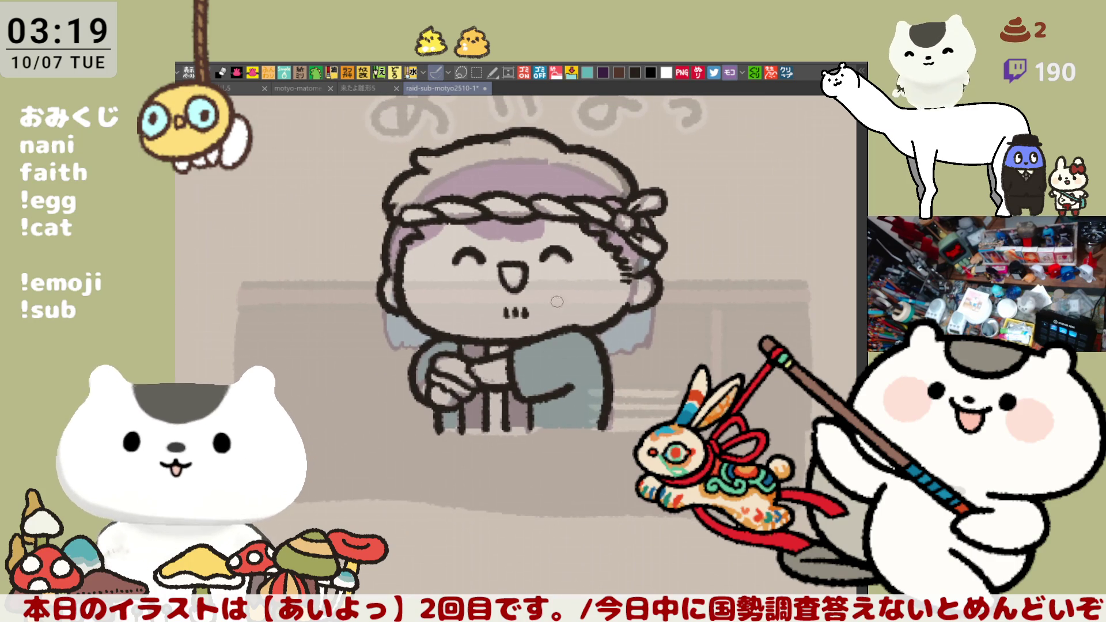
drag(495, 233, 487, 232)
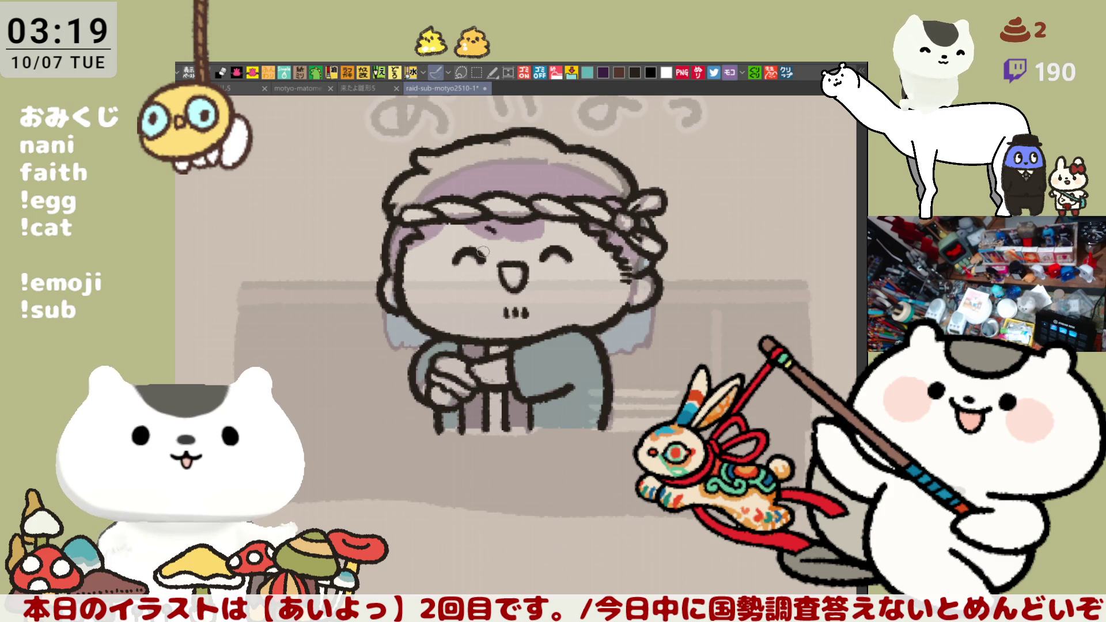
Draw a dark teal line along the bottom hem of the robe.
mouse_move(573, 249)
mouse_down()
mouse_move(598, 265)
mouse_move(509, 300)
mouse_move(574, 332)
mouse_up()
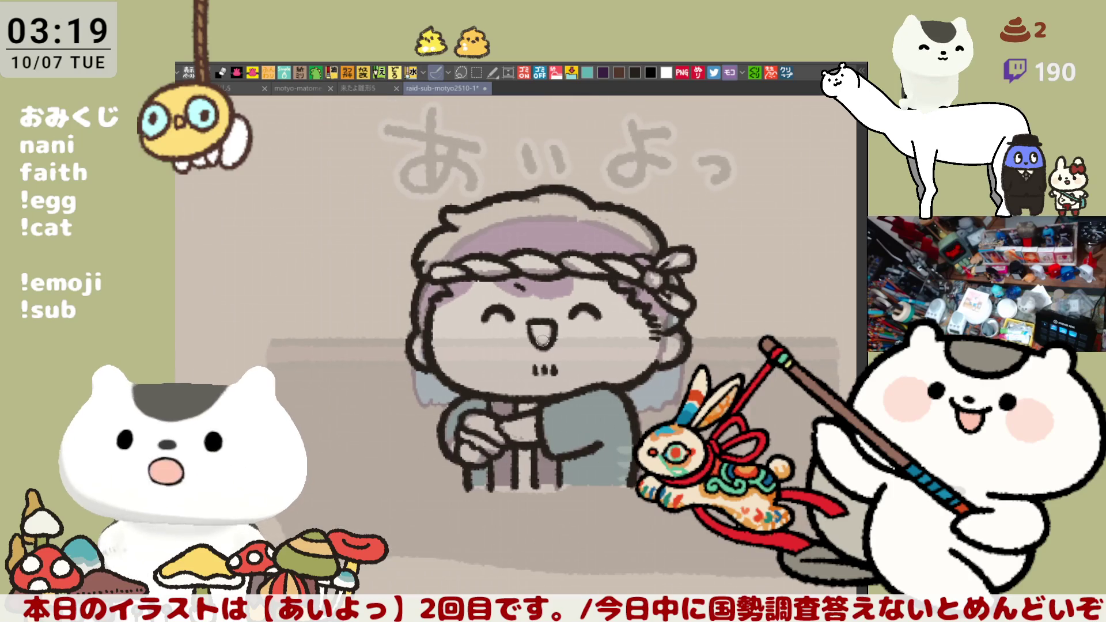
mouse_move(657, 502)
mouse_down()
mouse_move(620, 459)
mouse_move(642, 471)
mouse_up()
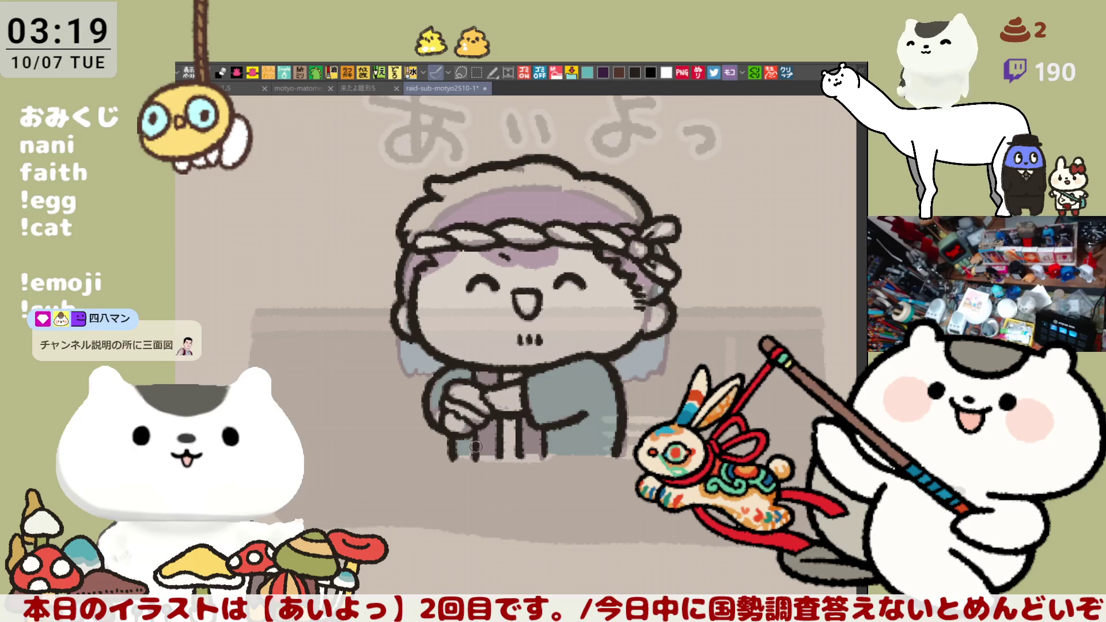
drag(460, 451, 606, 455)
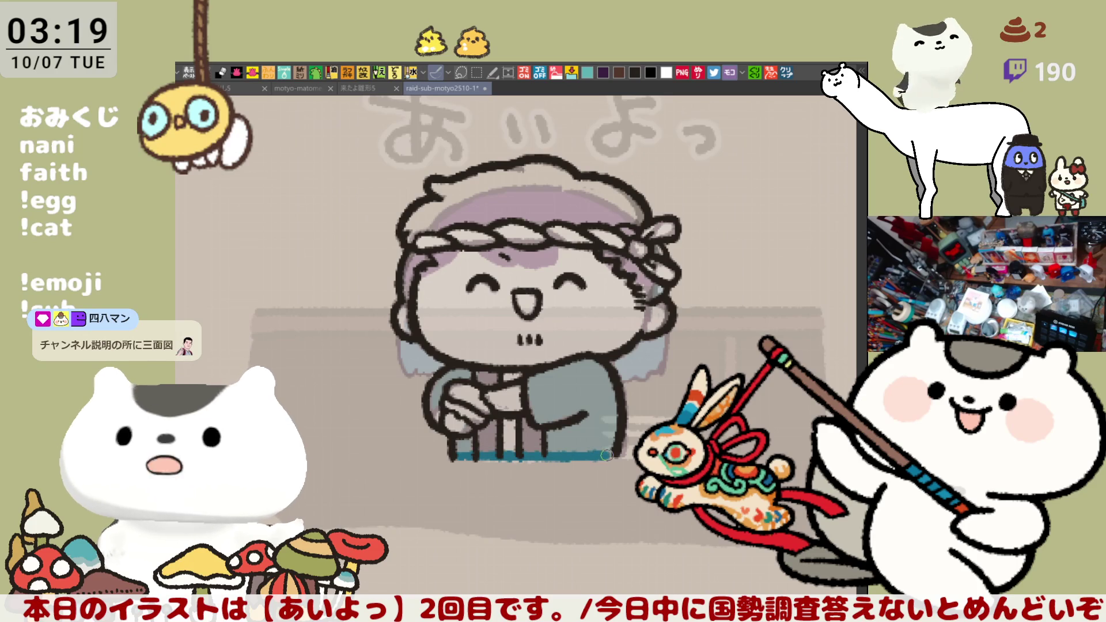
scroll(609, 455, up, 2)
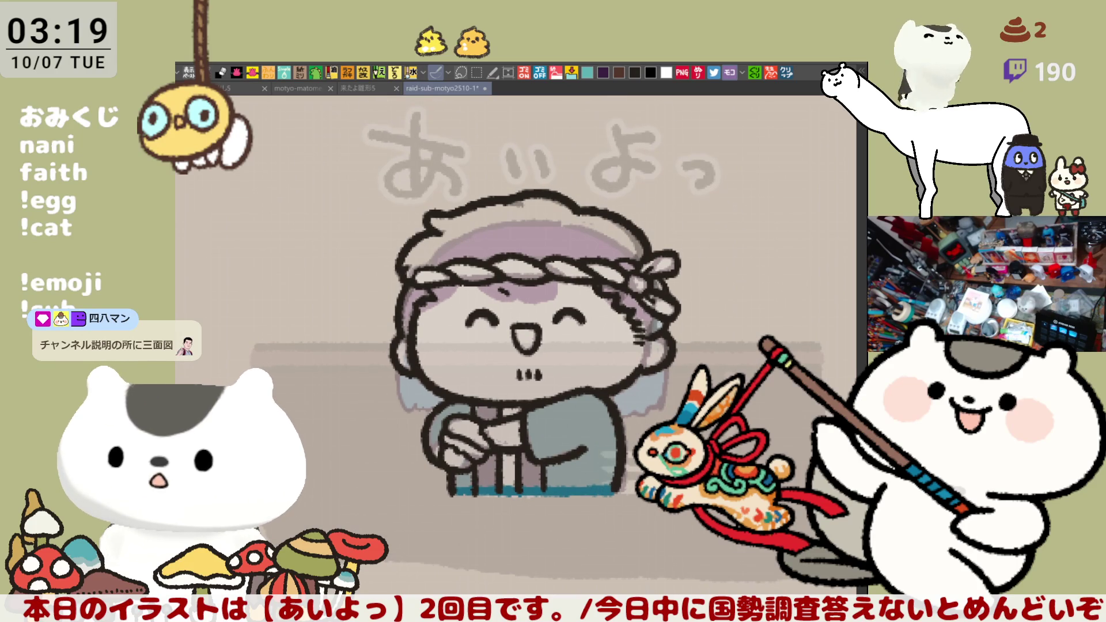
Fill the flat areas, hair dark brown, both ears tan, then undo the stray face fill.
key(alt+BackSpace)
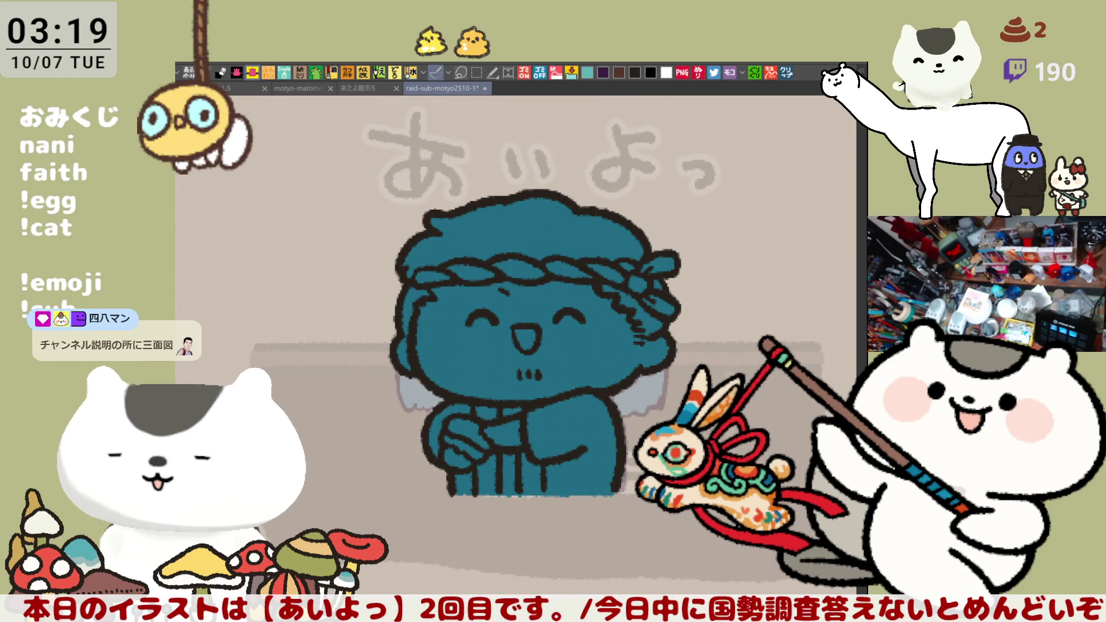
click(521, 225)
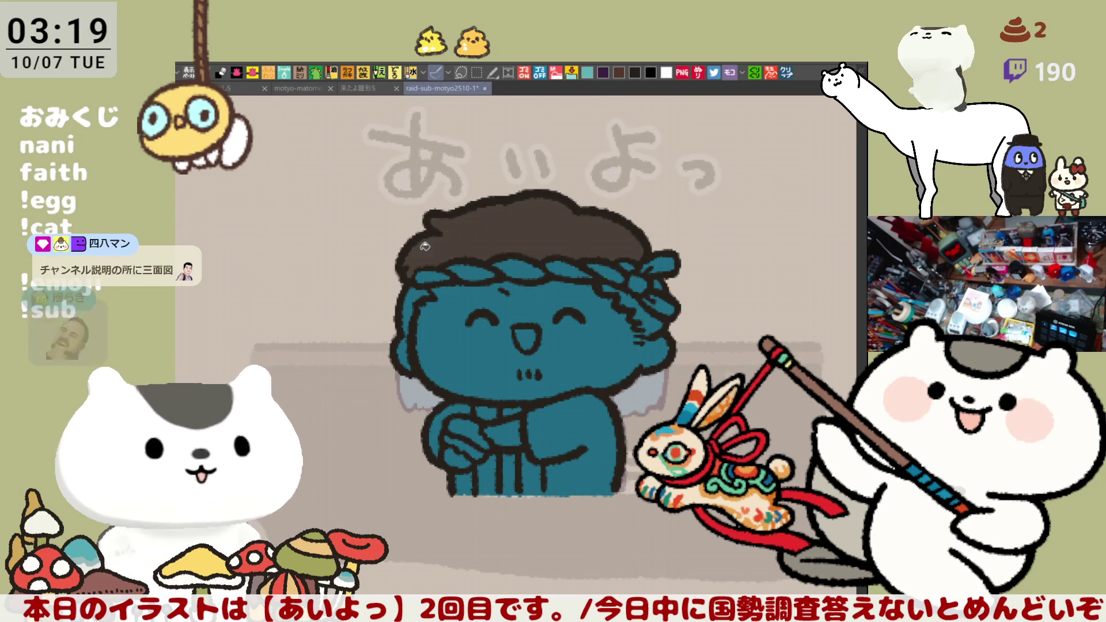
click(416, 296)
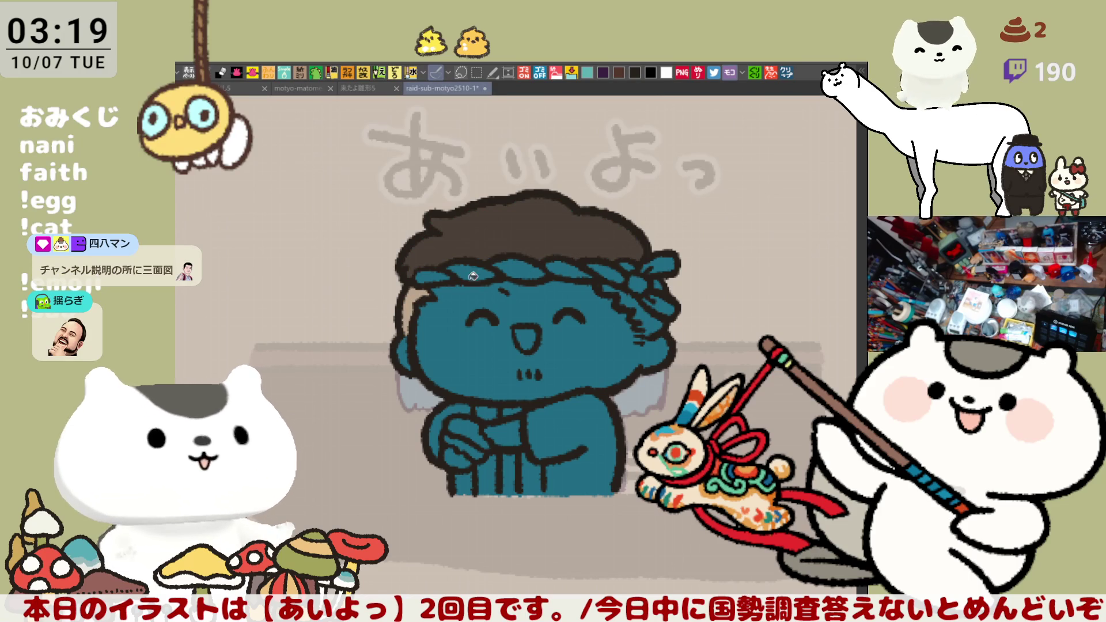
click(645, 311)
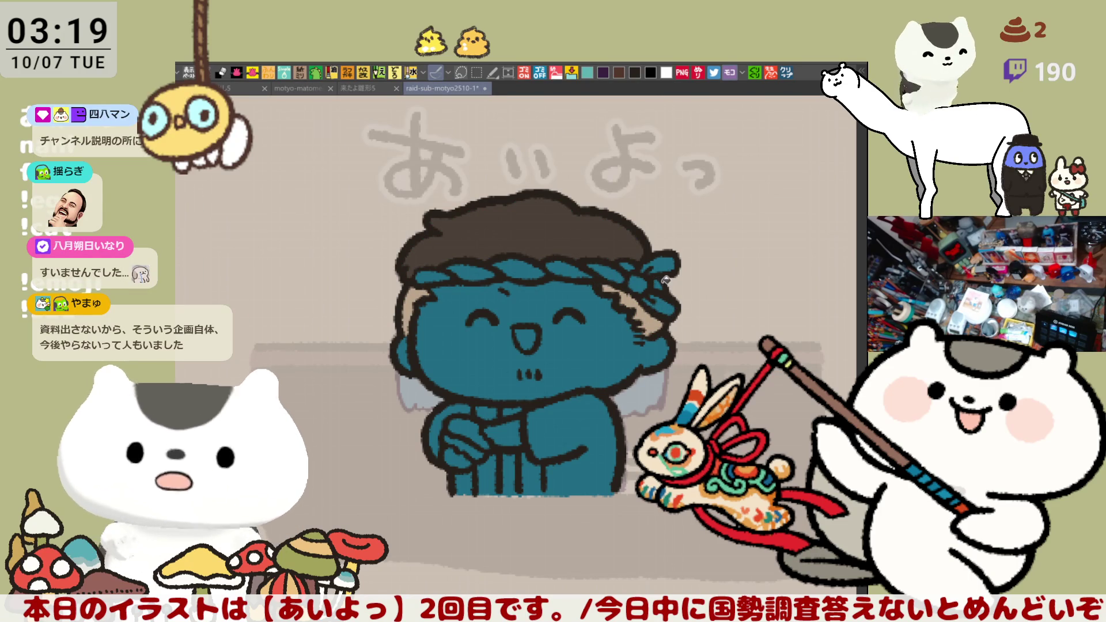
drag(670, 281, 706, 285)
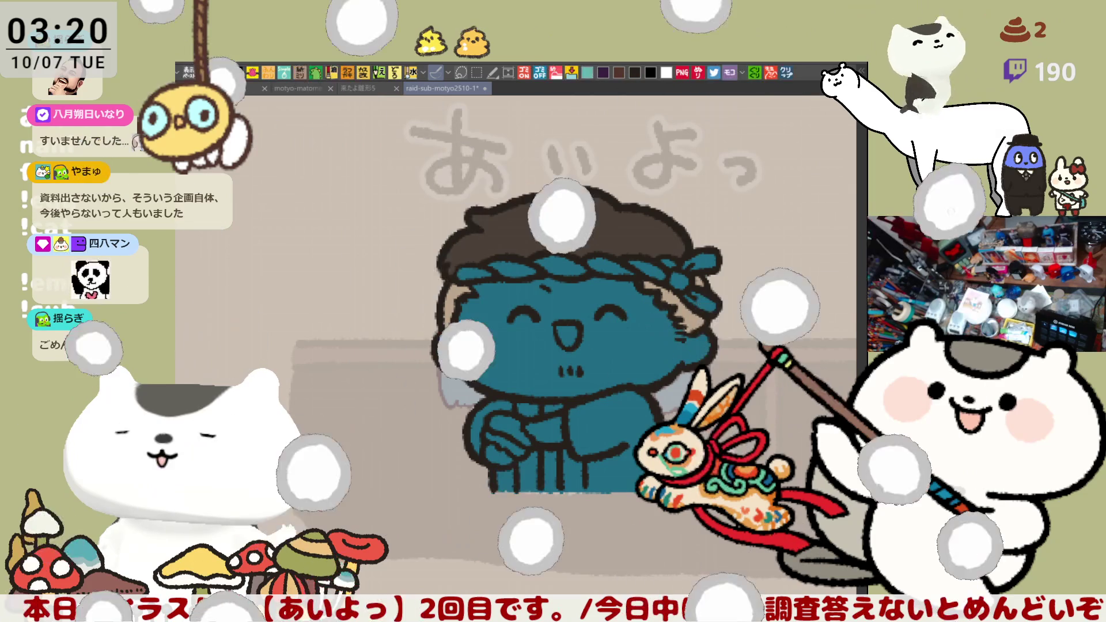
key(ctrl+z)
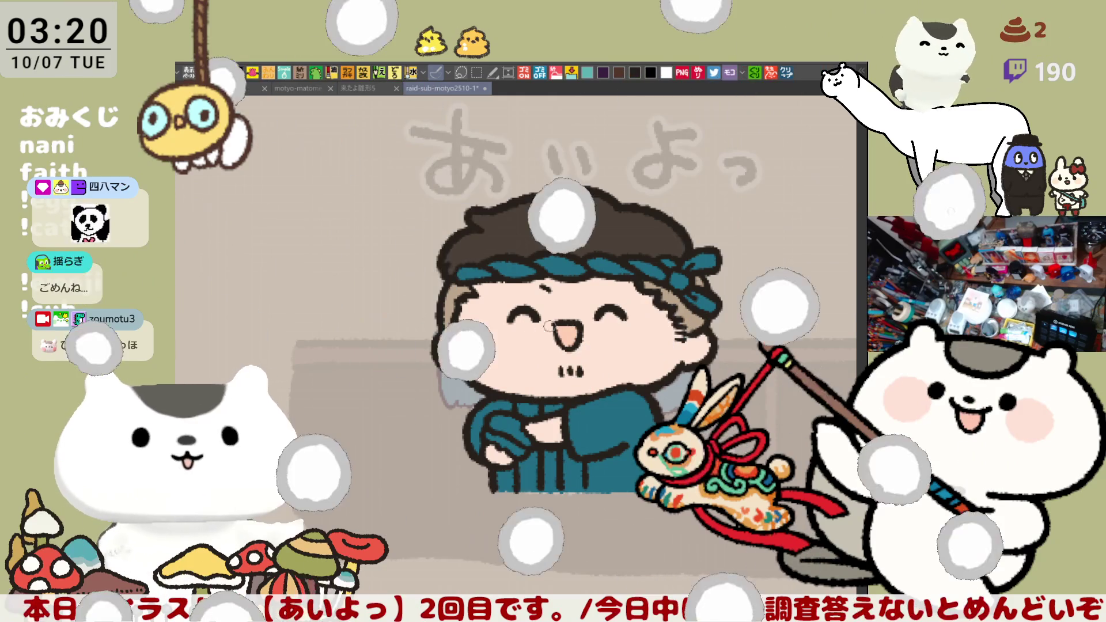
Brush pink blush onto both cheeks, darken the robe's lower part, and paint the headband white.
mouse_move(501, 317)
mouse_down()
mouse_move(487, 314)
mouse_move(506, 317)
mouse_move(487, 345)
mouse_move(469, 327)
mouse_move(502, 319)
mouse_move(490, 343)
mouse_up()
mouse_move(631, 326)
mouse_down()
mouse_move(637, 310)
mouse_move(654, 330)
mouse_move(623, 317)
mouse_move(643, 337)
mouse_up()
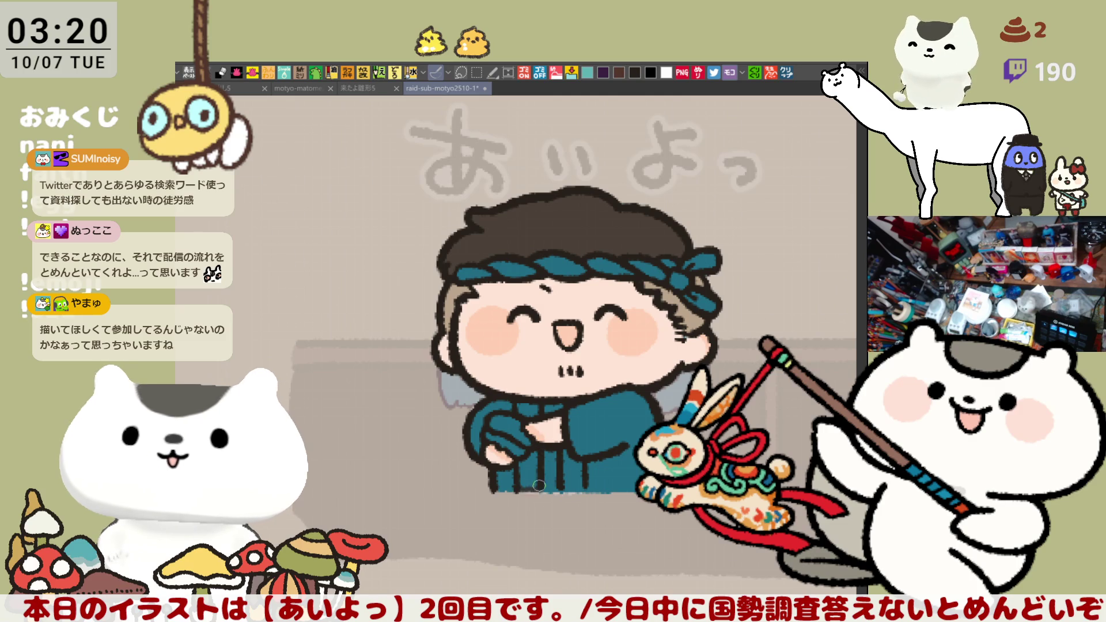
drag(573, 488, 572, 451)
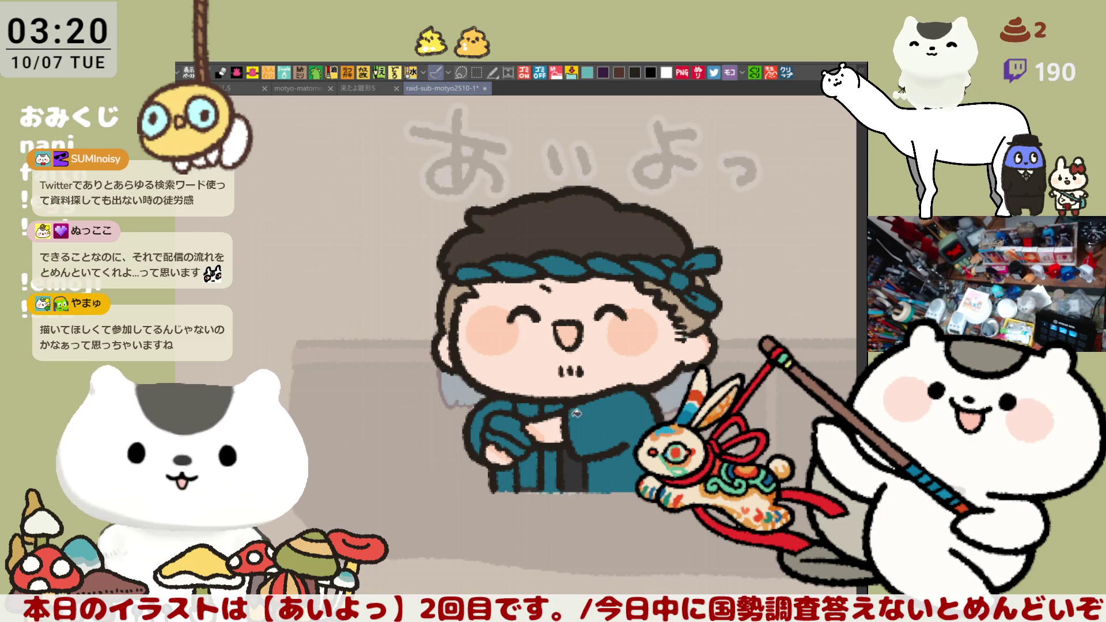
drag(531, 487, 531, 453)
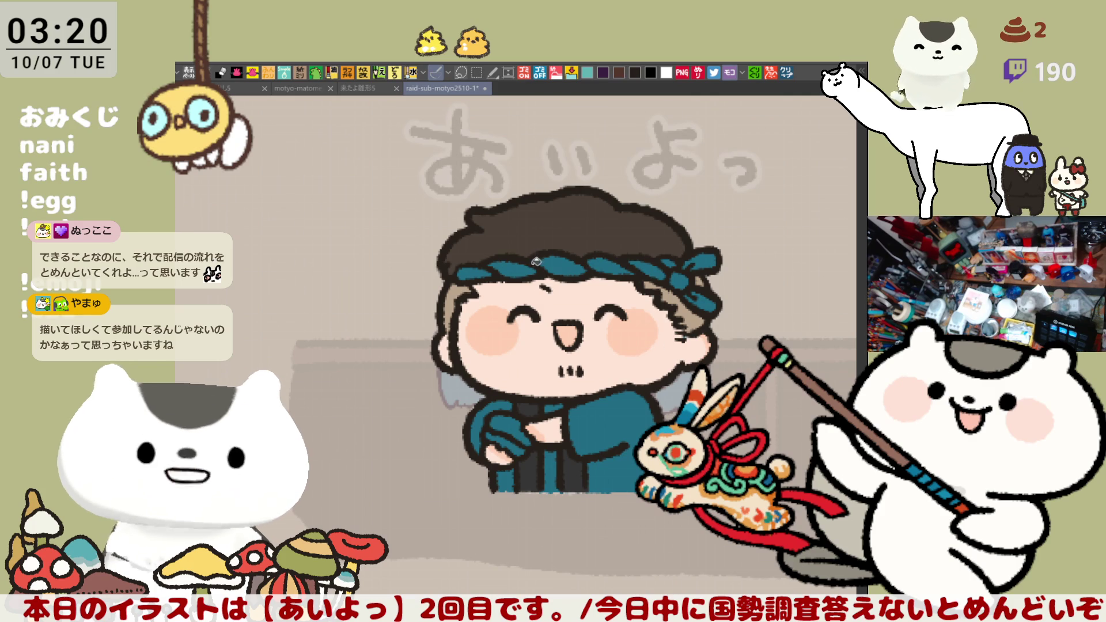
mouse_move(482, 267)
mouse_down()
mouse_move(704, 263)
mouse_move(695, 258)
mouse_move(709, 303)
mouse_move(686, 293)
mouse_move(716, 295)
mouse_up()
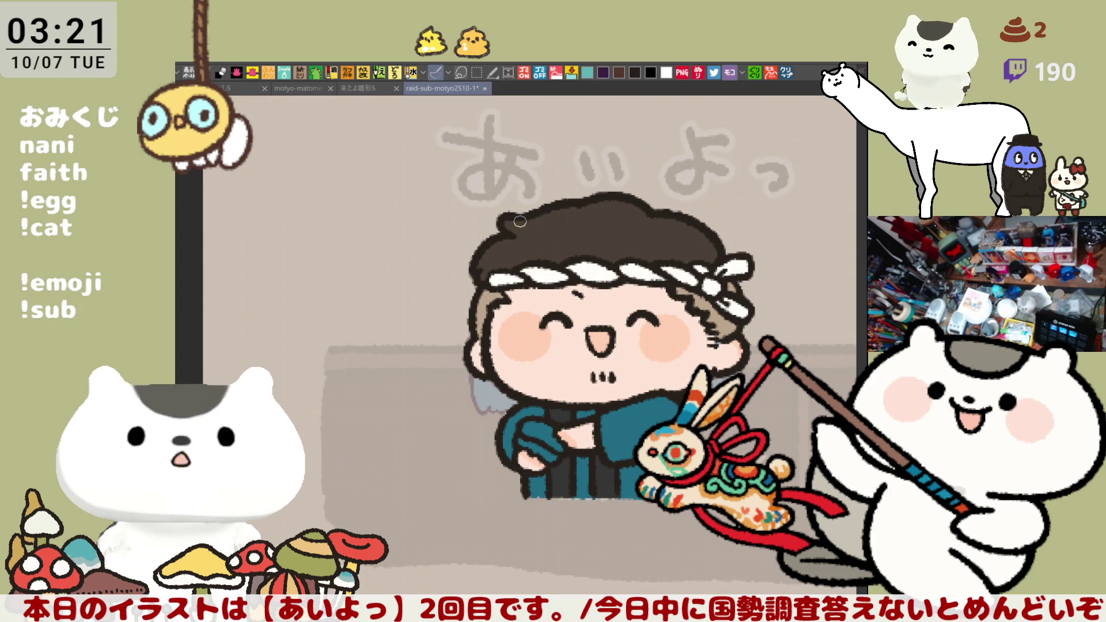
Brush pink strokes across the top of the hair, undoing one overlong stroke.
drag(503, 222, 584, 214)
drag(496, 222, 587, 218)
drag(503, 219, 579, 211)
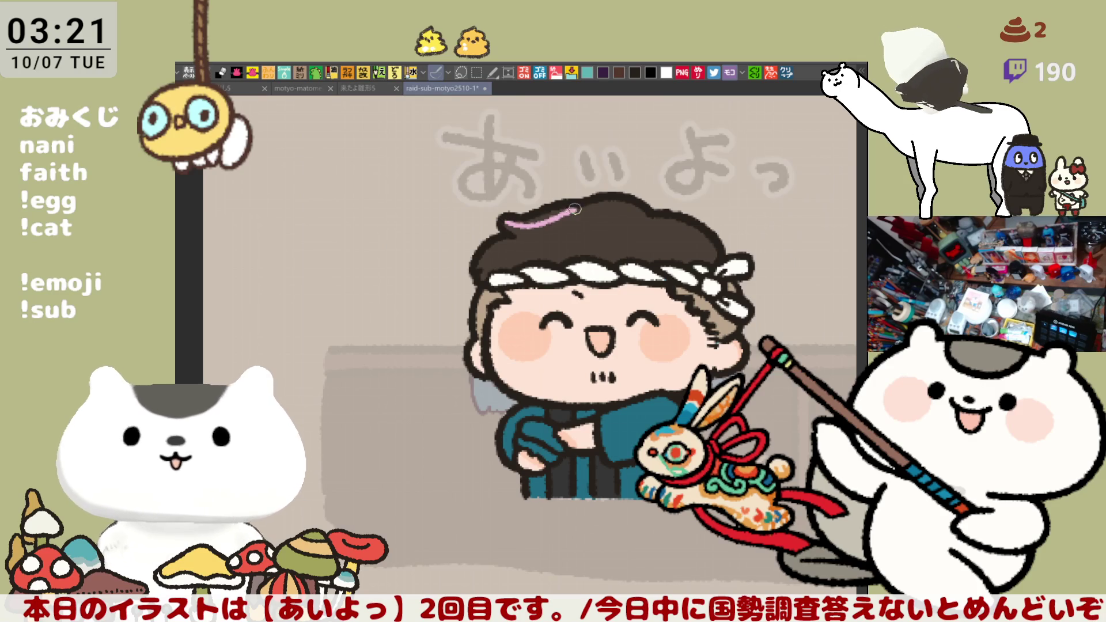
mouse_move(512, 223)
mouse_down()
mouse_move(569, 208)
mouse_move(630, 218)
mouse_move(605, 208)
mouse_move(641, 226)
mouse_move(696, 229)
mouse_up()
key(ctrl+z)
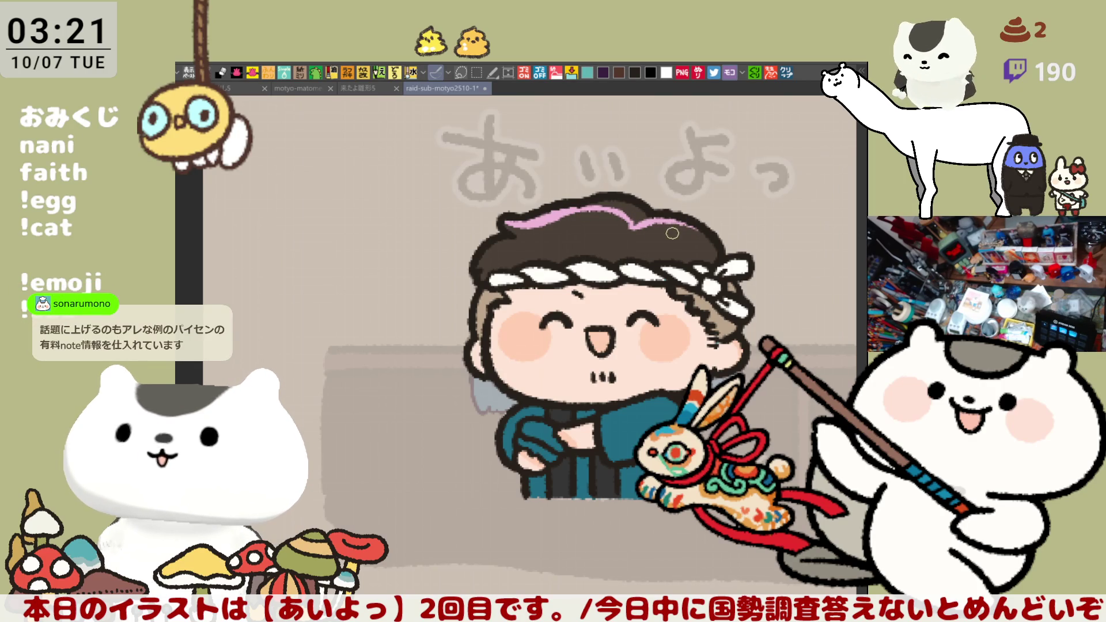
mouse_move(670, 219)
mouse_down()
mouse_move(588, 207)
mouse_move(674, 224)
mouse_up()
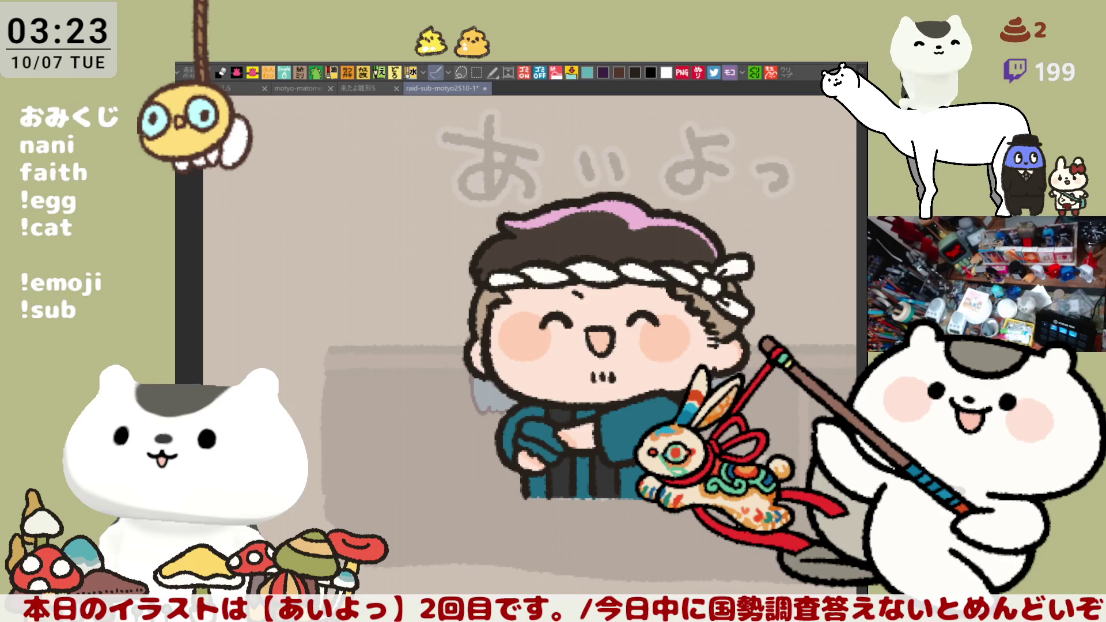
click(788, 73)
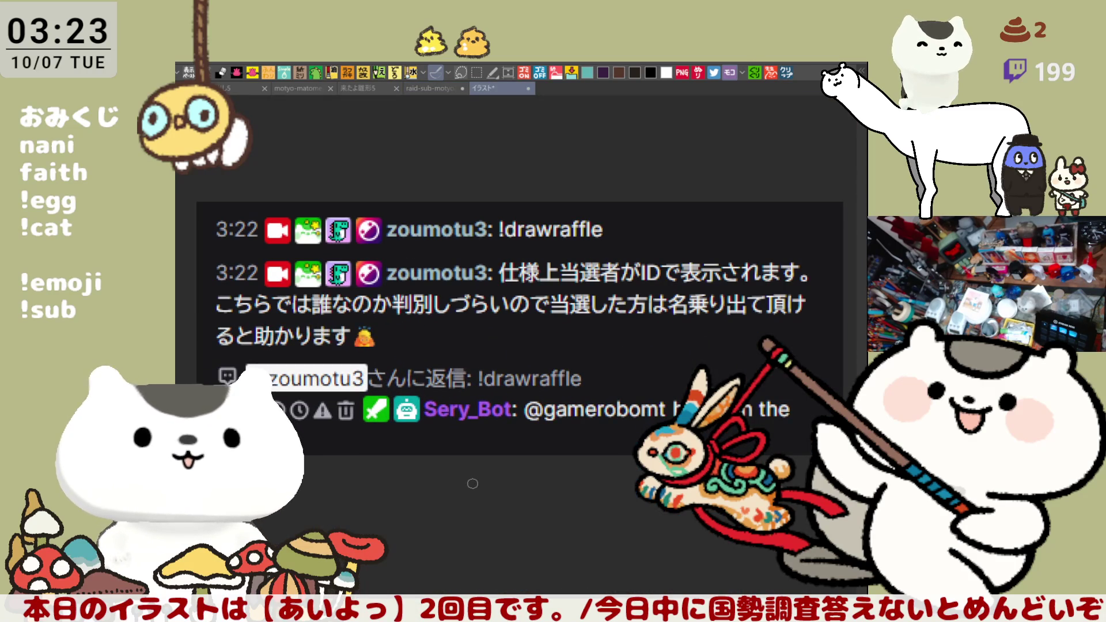
scroll(587, 435, down, 2)
scroll(605, 446, down, 1)
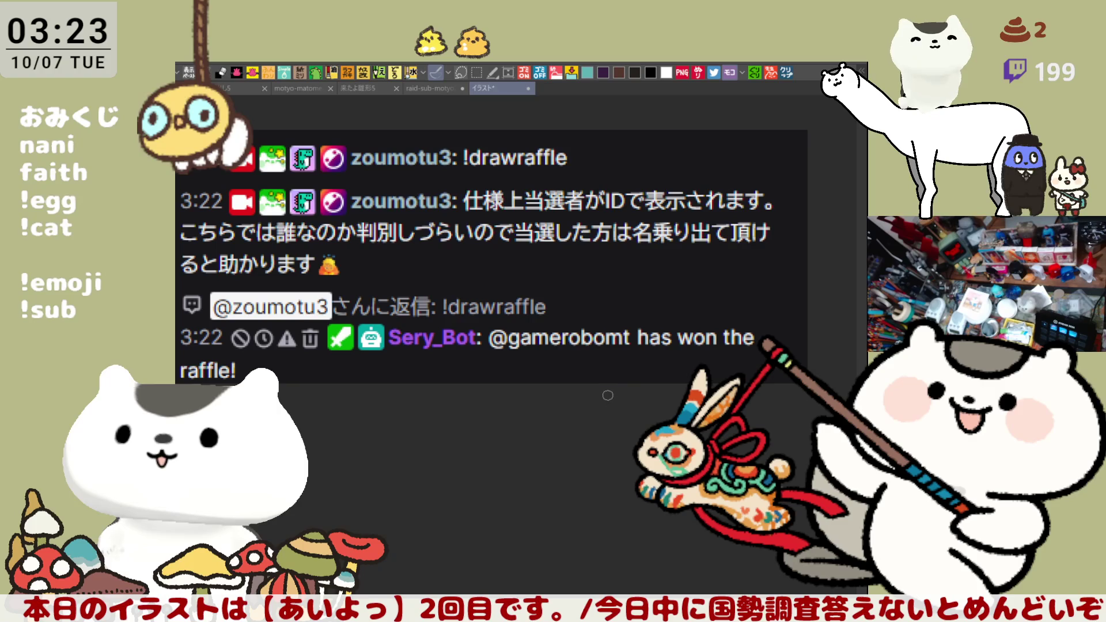
scroll(608, 395, down, 1)
scroll(623, 394, left, 1)
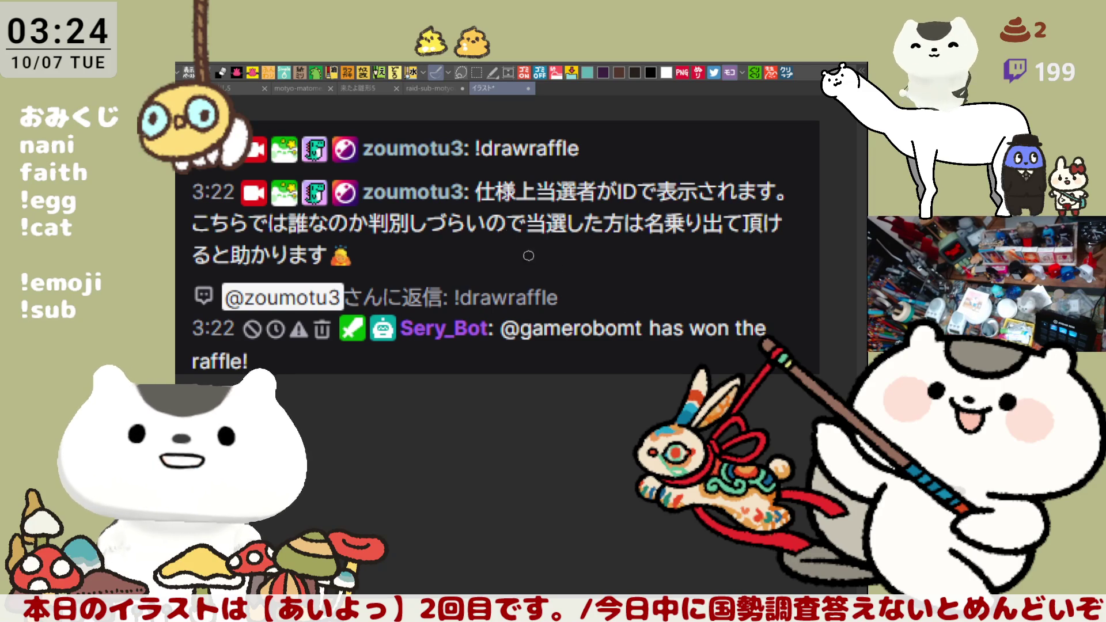
mouse_move(505, 339)
mouse_down()
mouse_move(490, 299)
mouse_move(665, 353)
mouse_move(493, 349)
mouse_up()
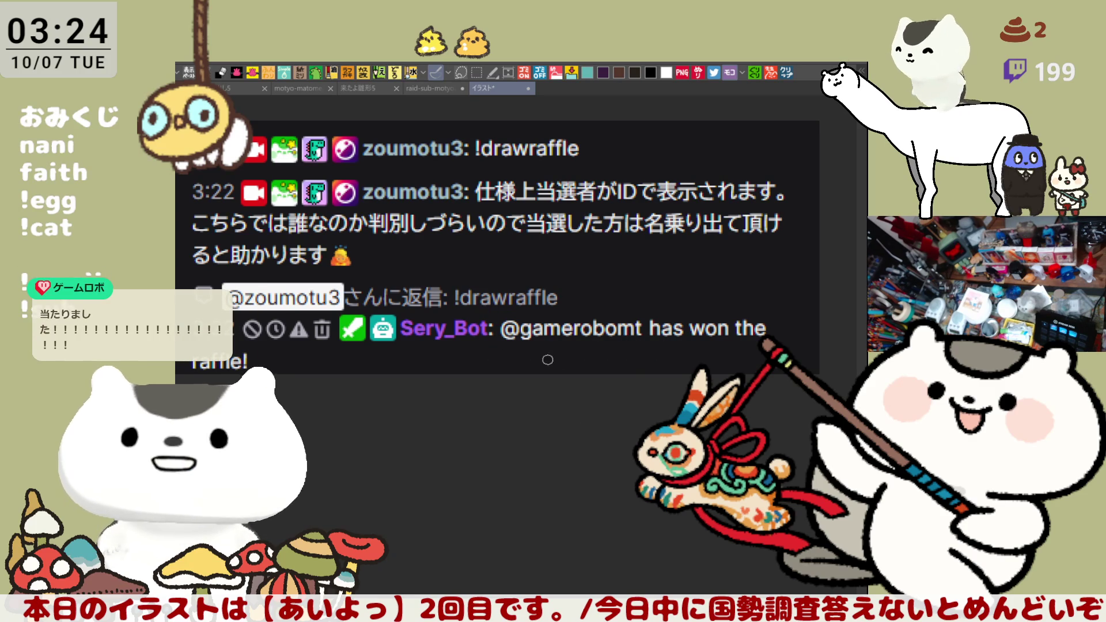
drag(496, 345, 674, 353)
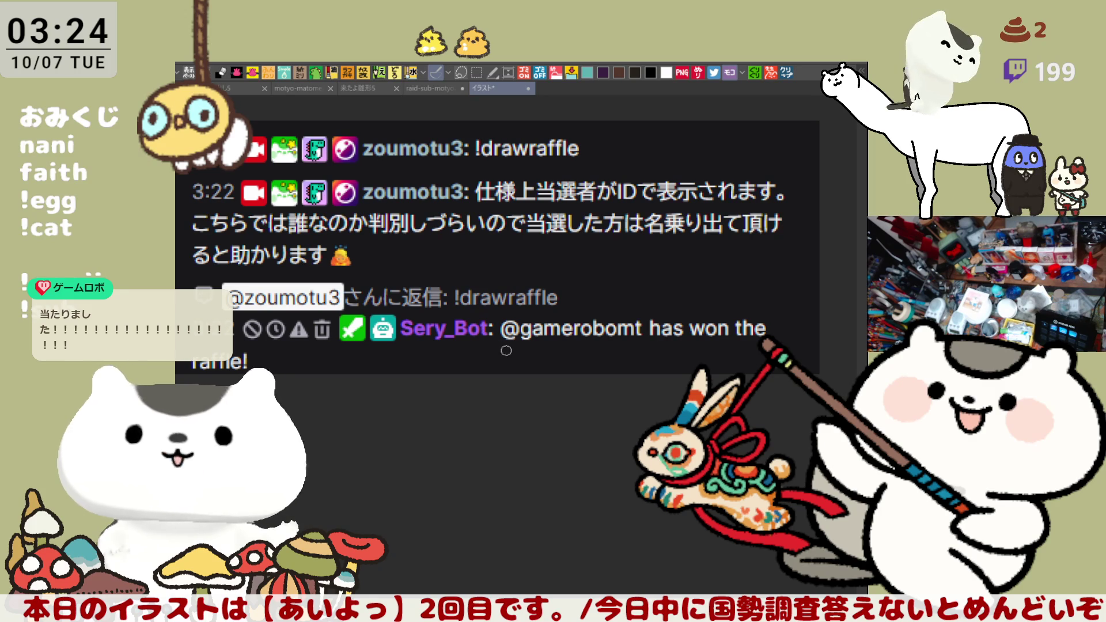
drag(495, 349, 667, 349)
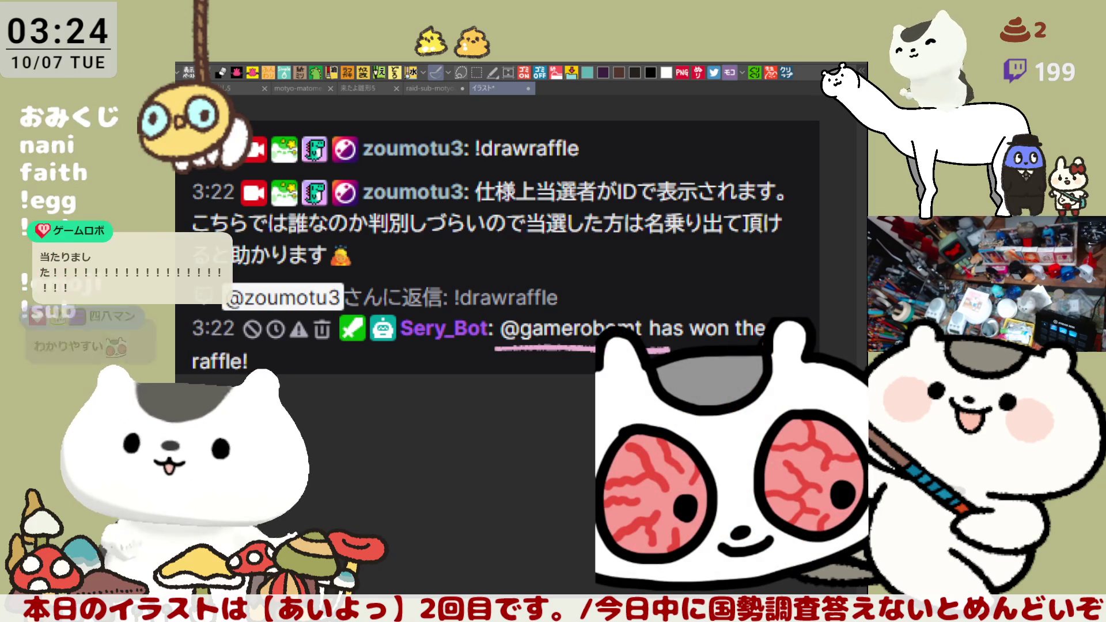
drag(640, 404, 636, 374)
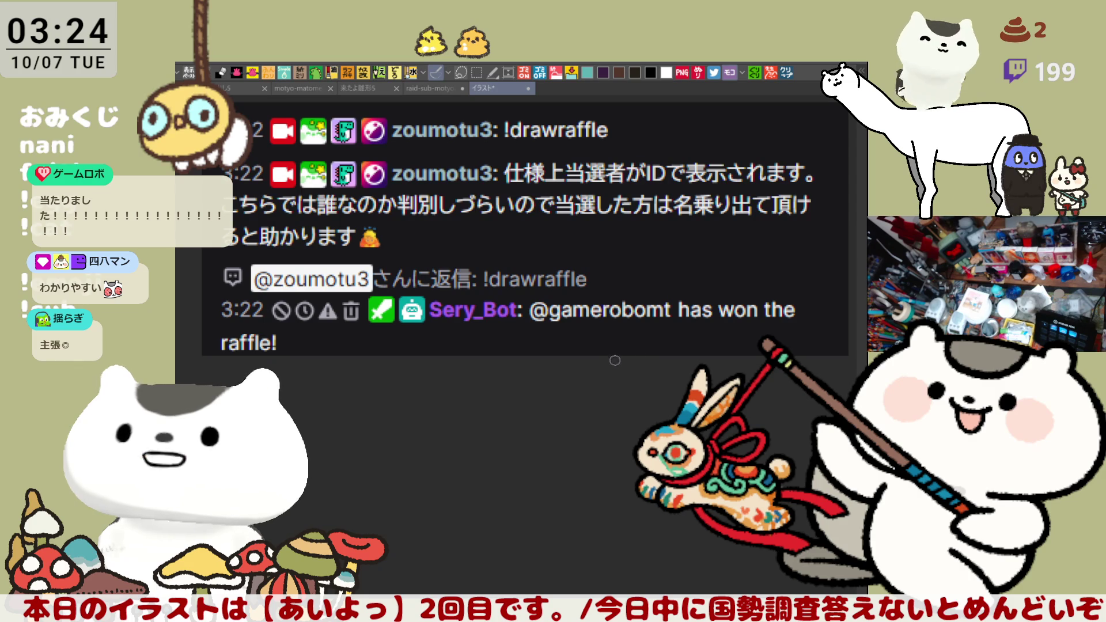
drag(599, 250, 613, 261)
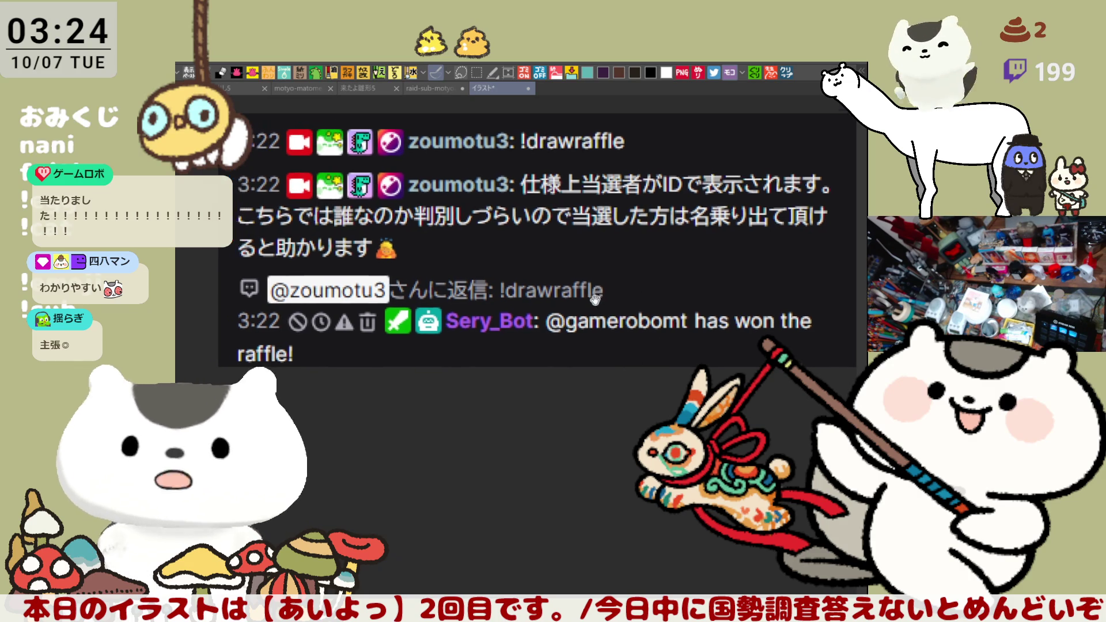
mouse_move(226, 258)
mouse_down()
mouse_move(228, 158)
mouse_move(828, 148)
mouse_move(764, 260)
mouse_move(262, 275)
mouse_up()
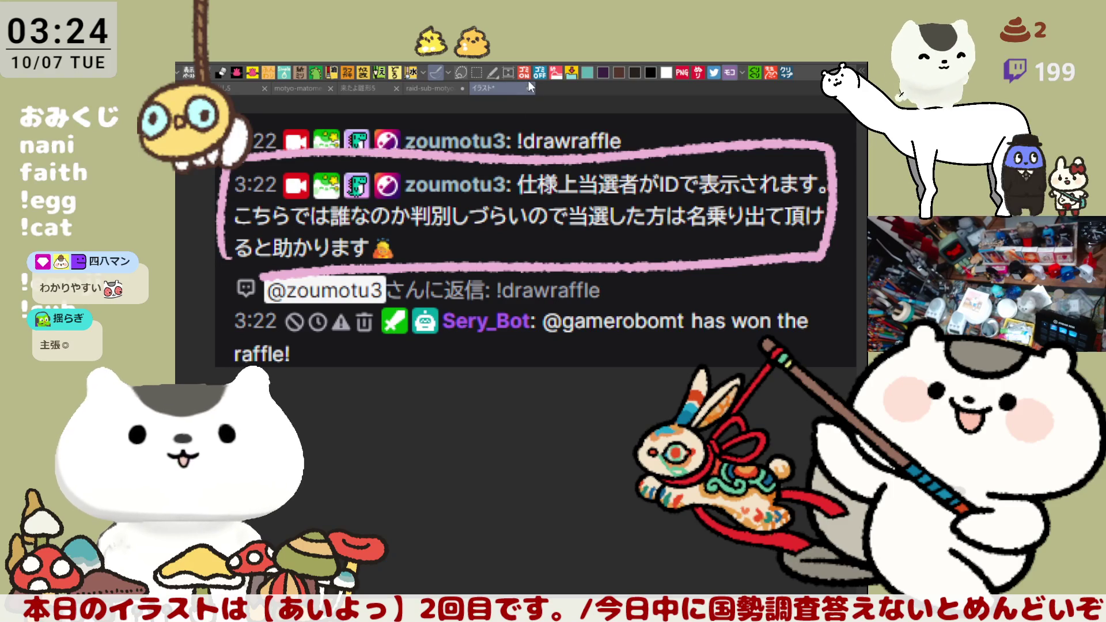
drag(534, 333, 700, 326)
key(ctrl+z)
drag(544, 334, 721, 329)
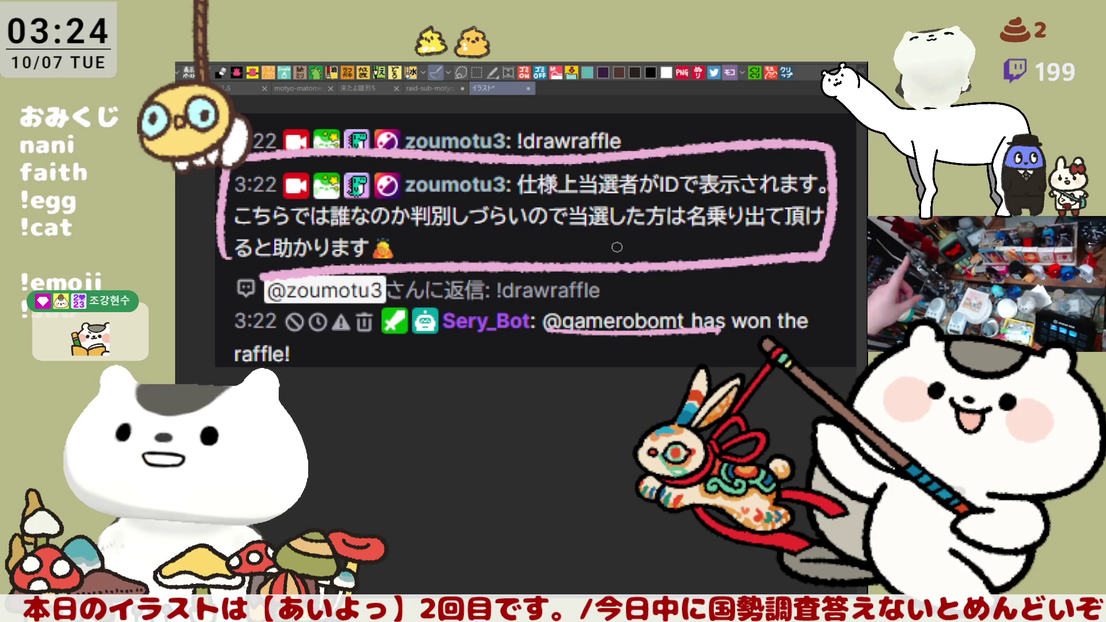
click(528, 89)
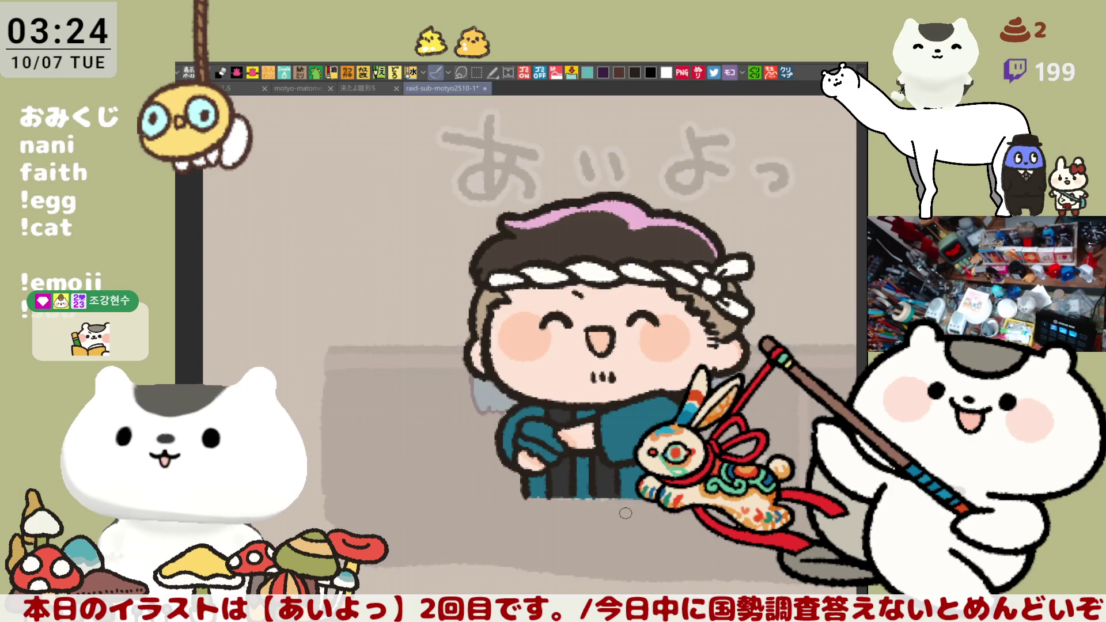
drag(626, 513, 503, 441)
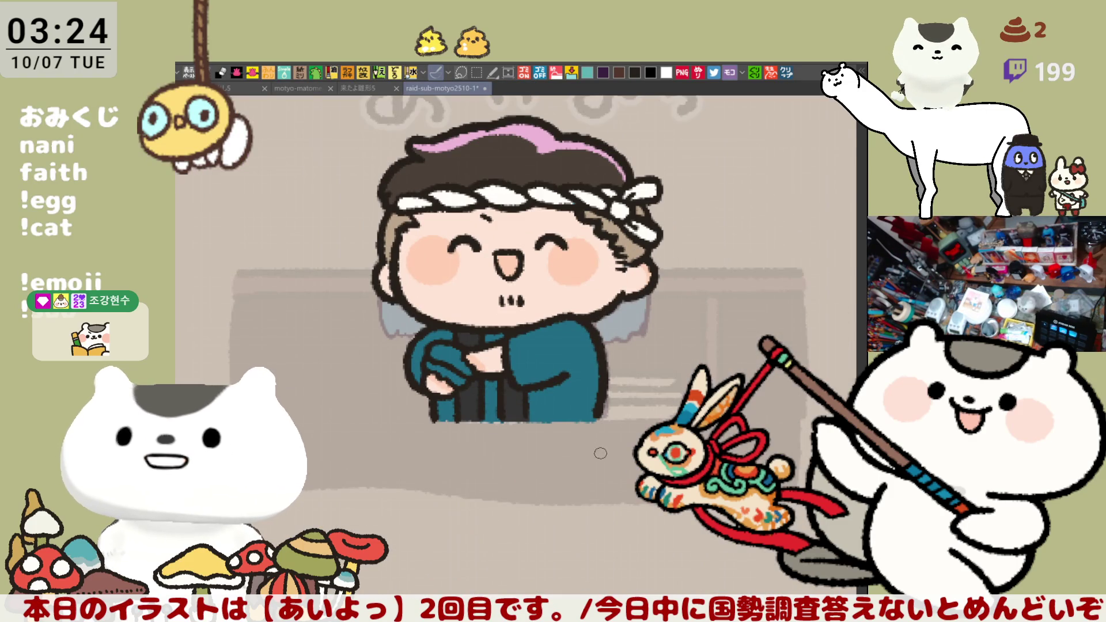
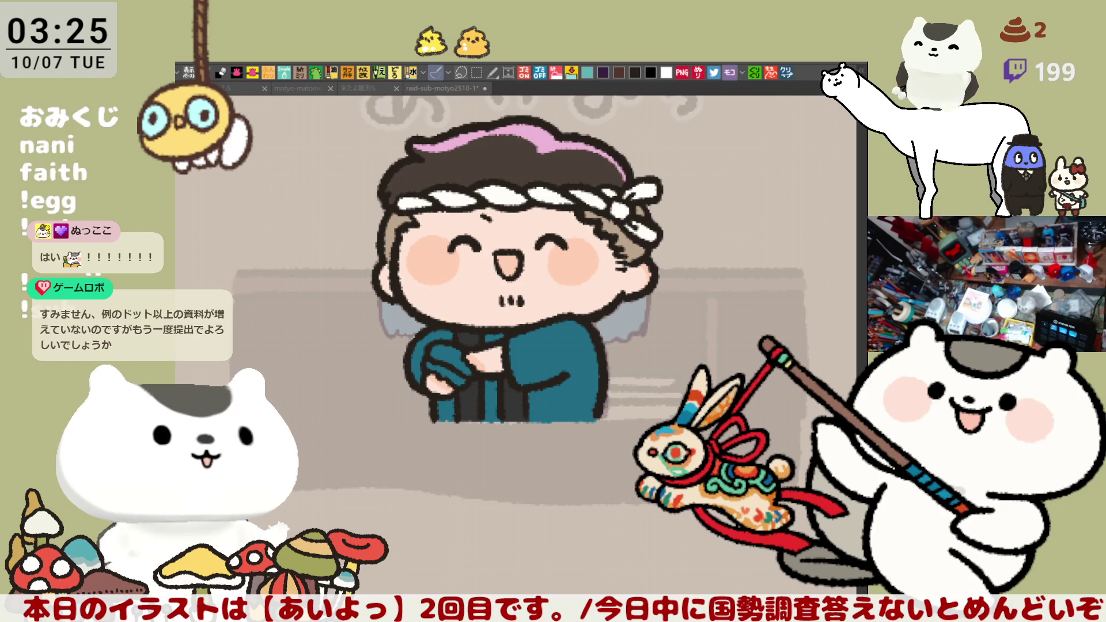
Open the copied game screenshot as a temporary canvas, look it over, and close it.
key(ctrl+n)
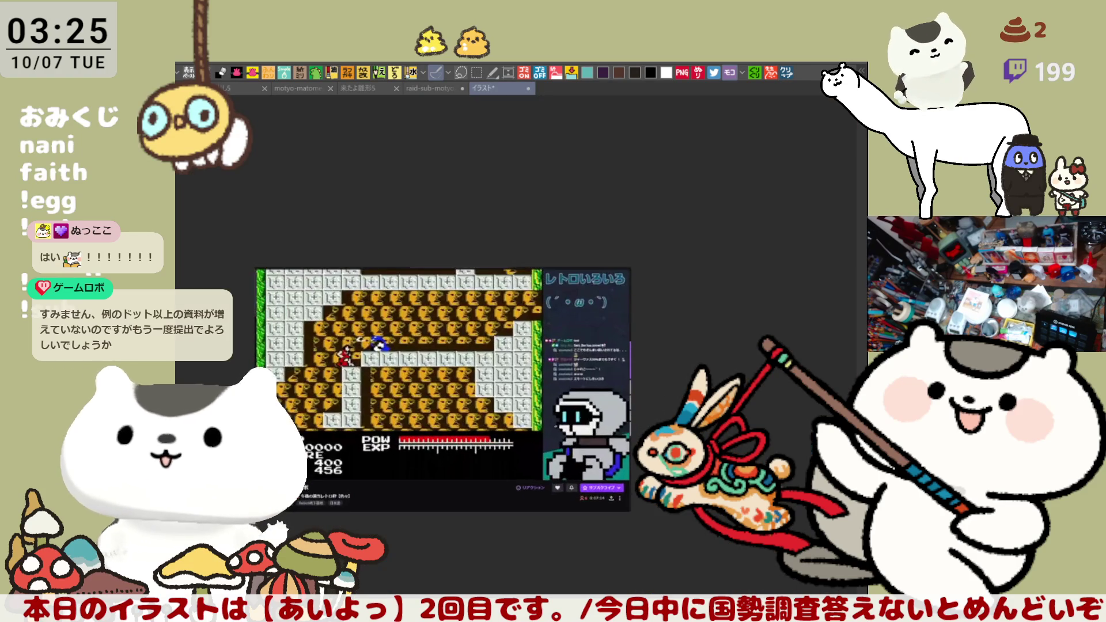
scroll(497, 492, up, 5)
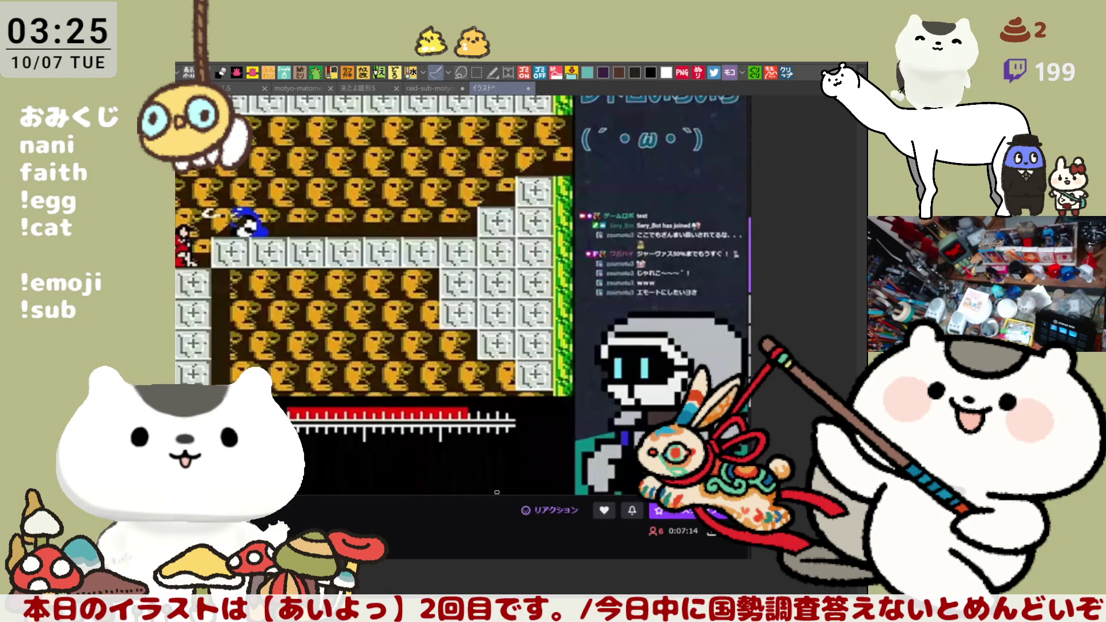
drag(589, 497, 611, 473)
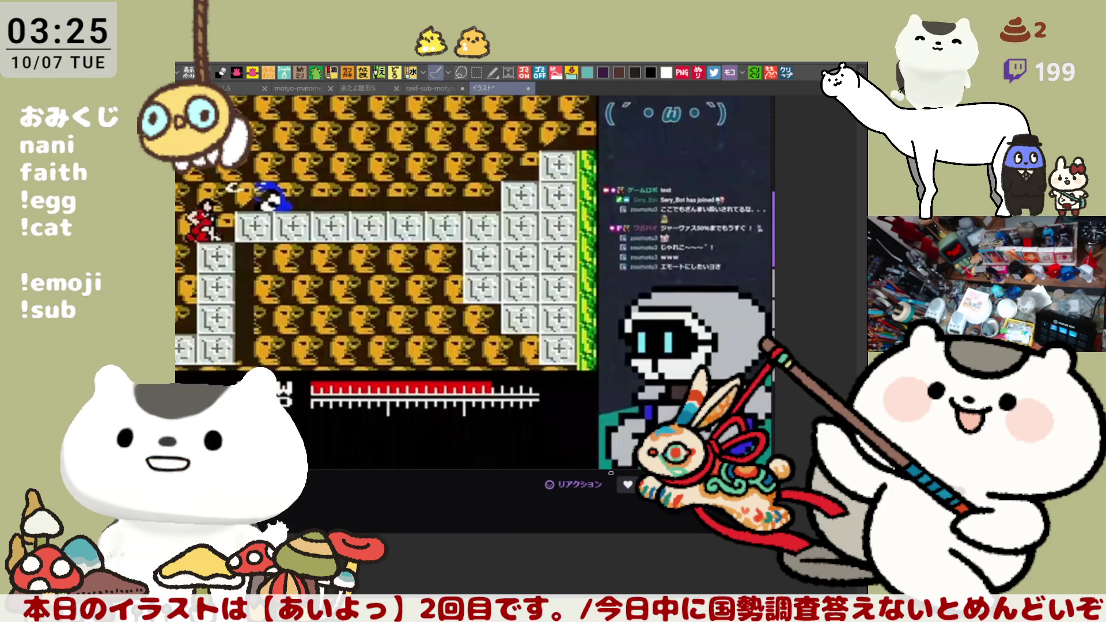
scroll(611, 473, down, 1)
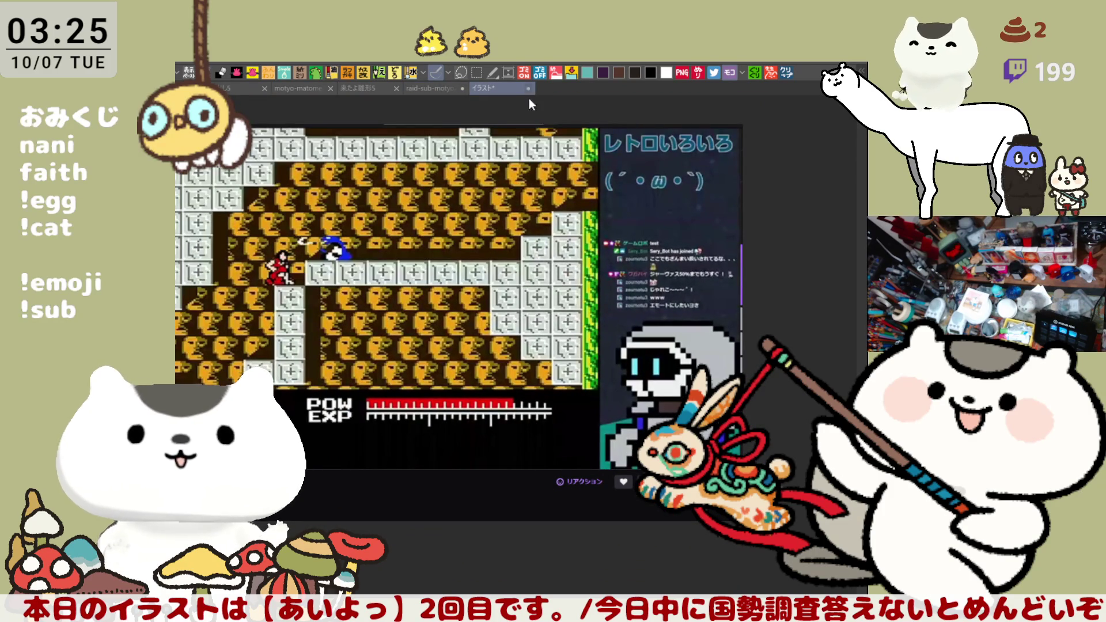
key(ctrl+w)
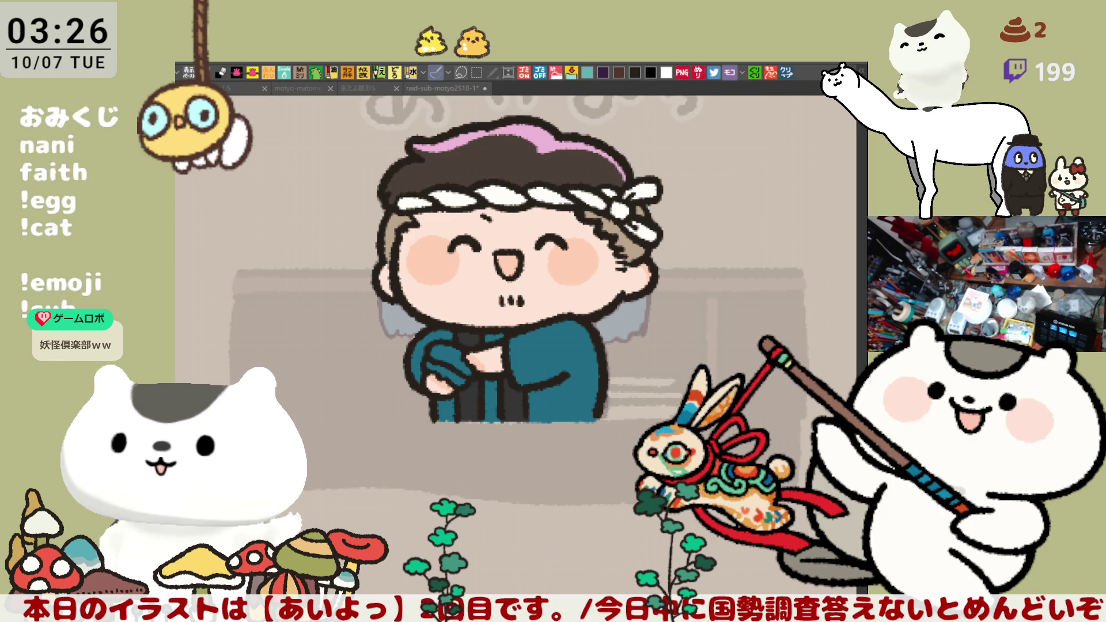
Open the copied reference screenshot as a new canvas, inspect it, and return to the illustration.
click(790, 76)
scroll(454, 428, up, 2)
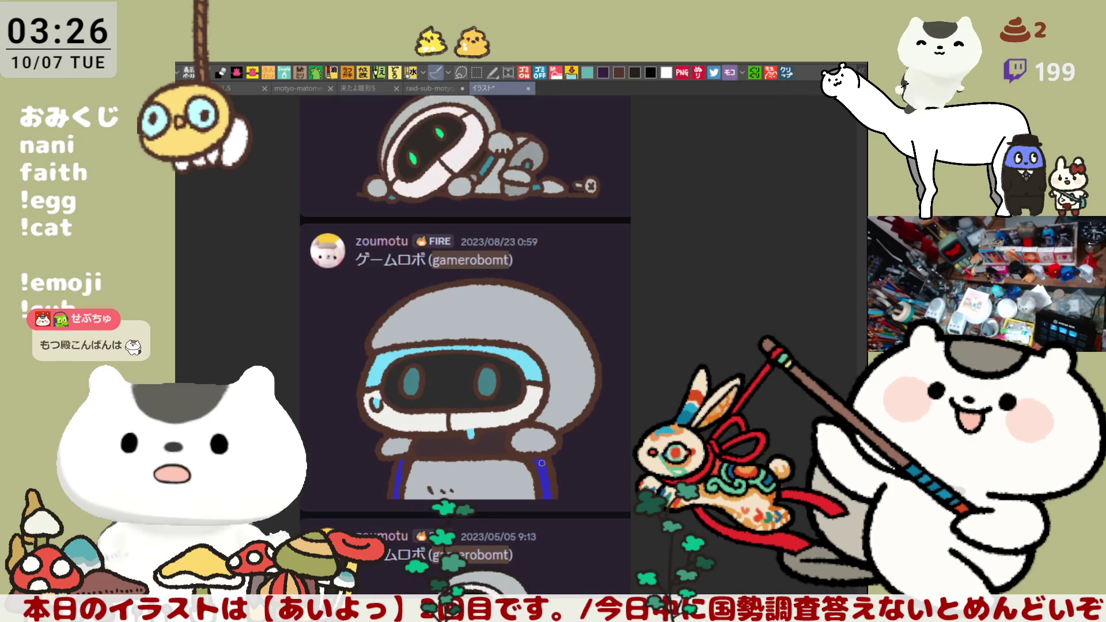
scroll(454, 428, down, 1)
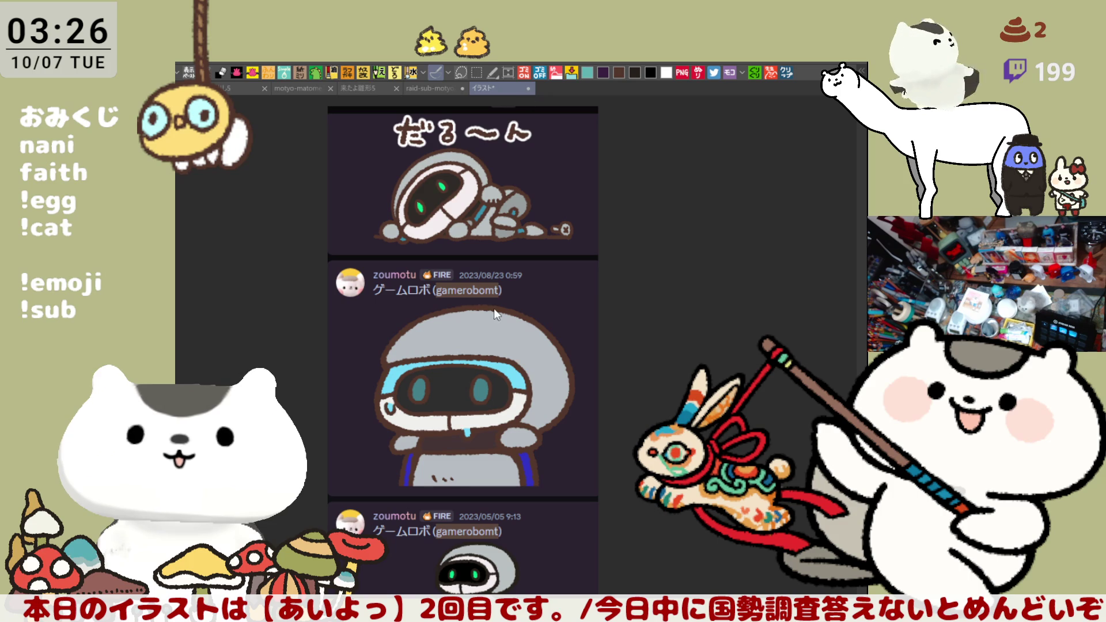
key(ctrl+w)
scroll(513, 324, up, 2)
scroll(522, 340, up, 2)
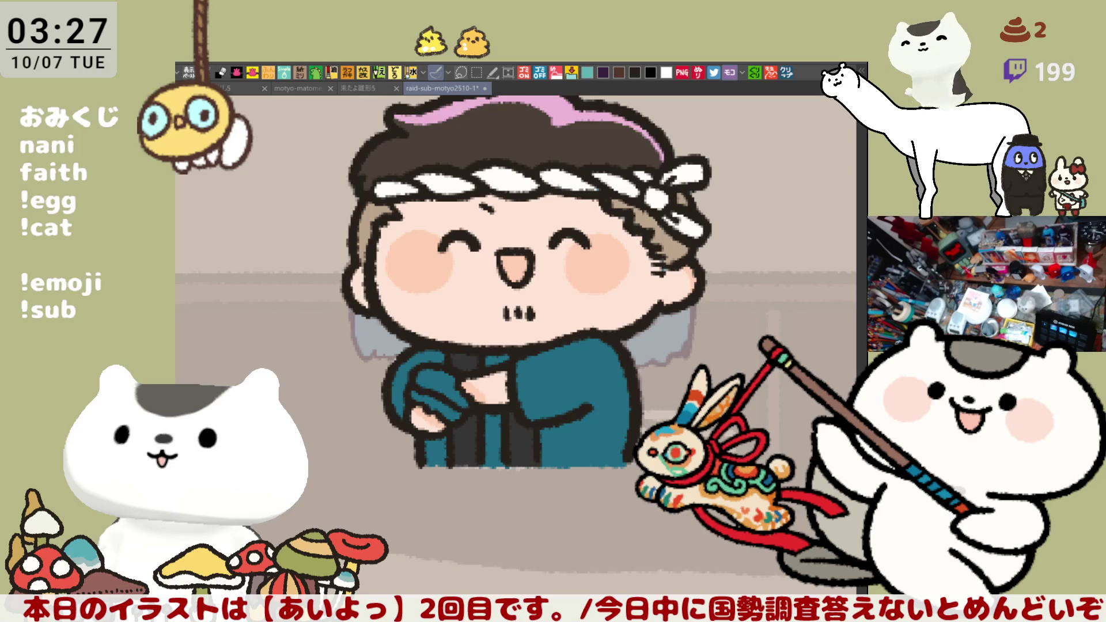
Paint a yellow treat in the hands and a pink line down the kimono centre, then save.
drag(431, 378, 461, 403)
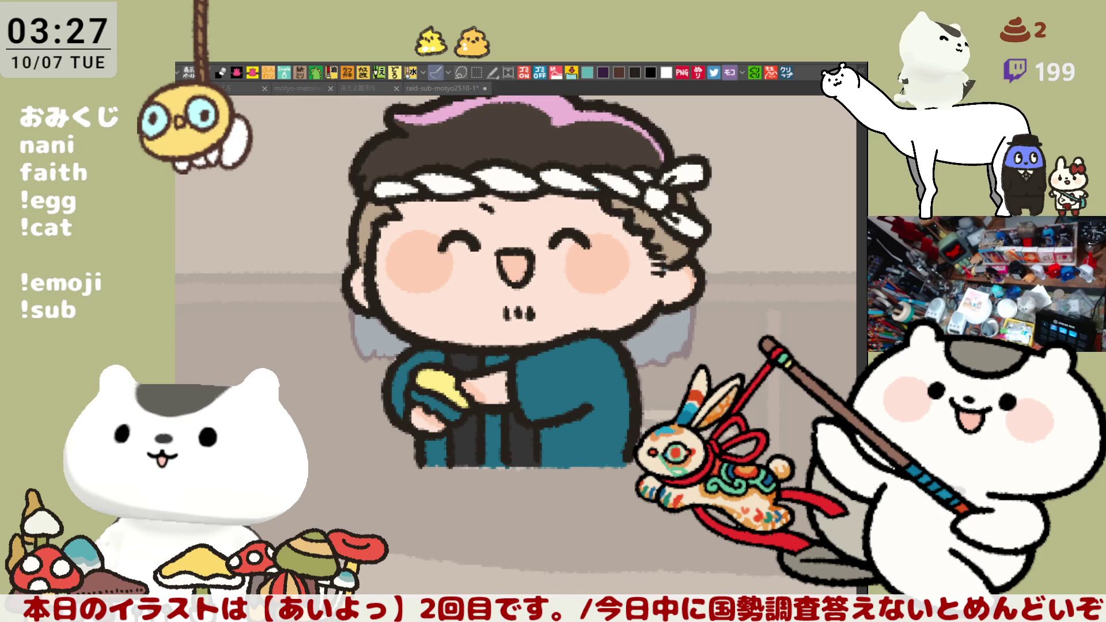
mouse_move(529, 361)
mouse_down()
mouse_move(483, 264)
mouse_move(483, 313)
mouse_move(515, 330)
mouse_up()
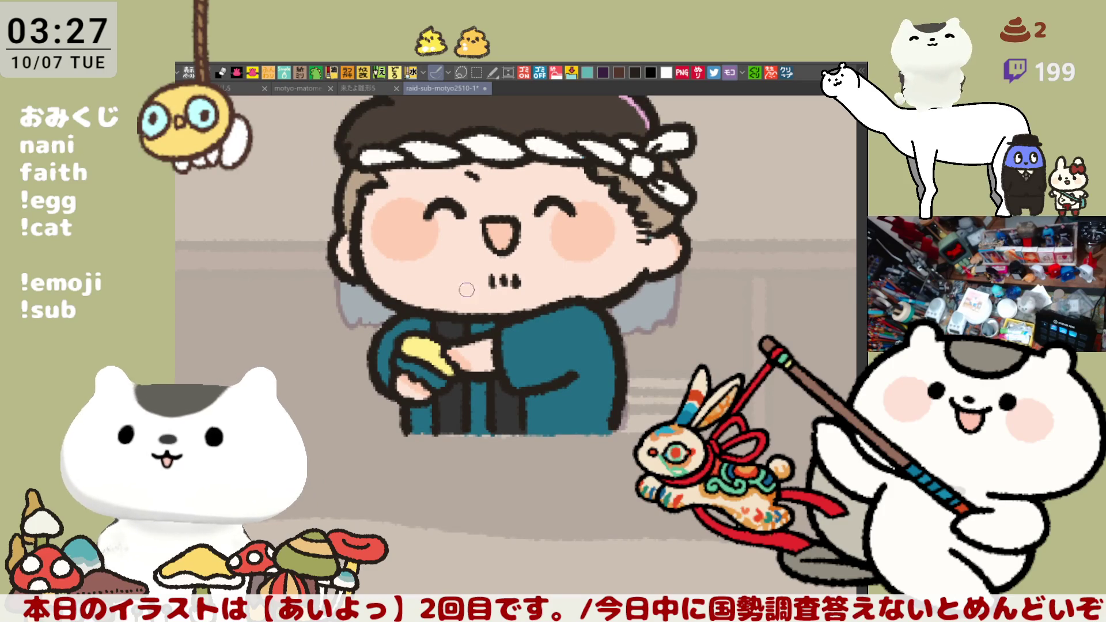
drag(475, 327, 491, 326)
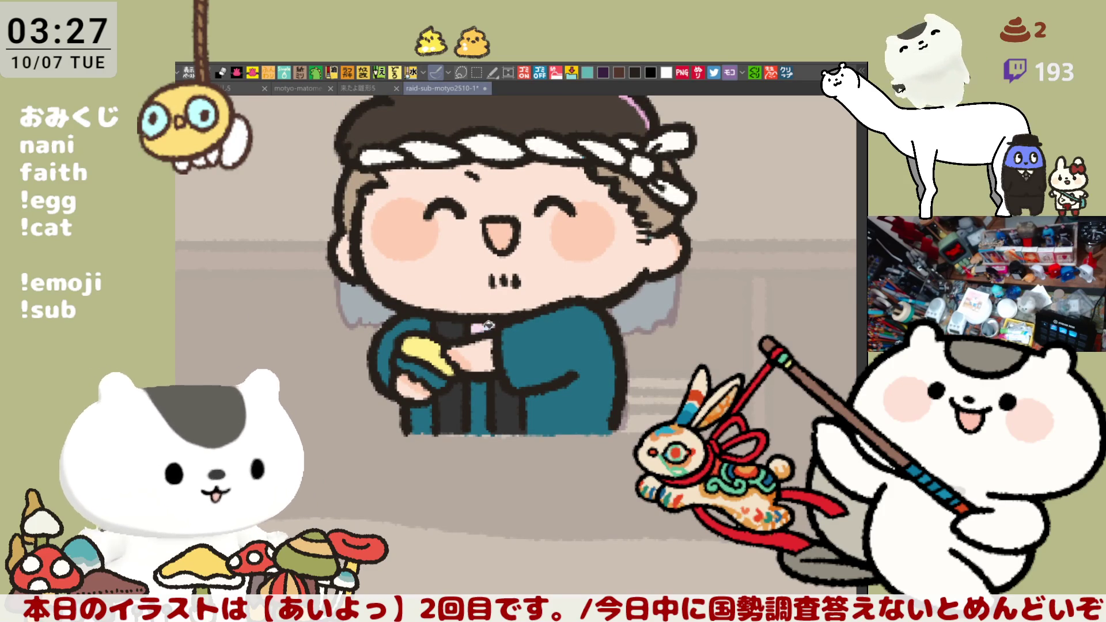
drag(483, 394, 481, 434)
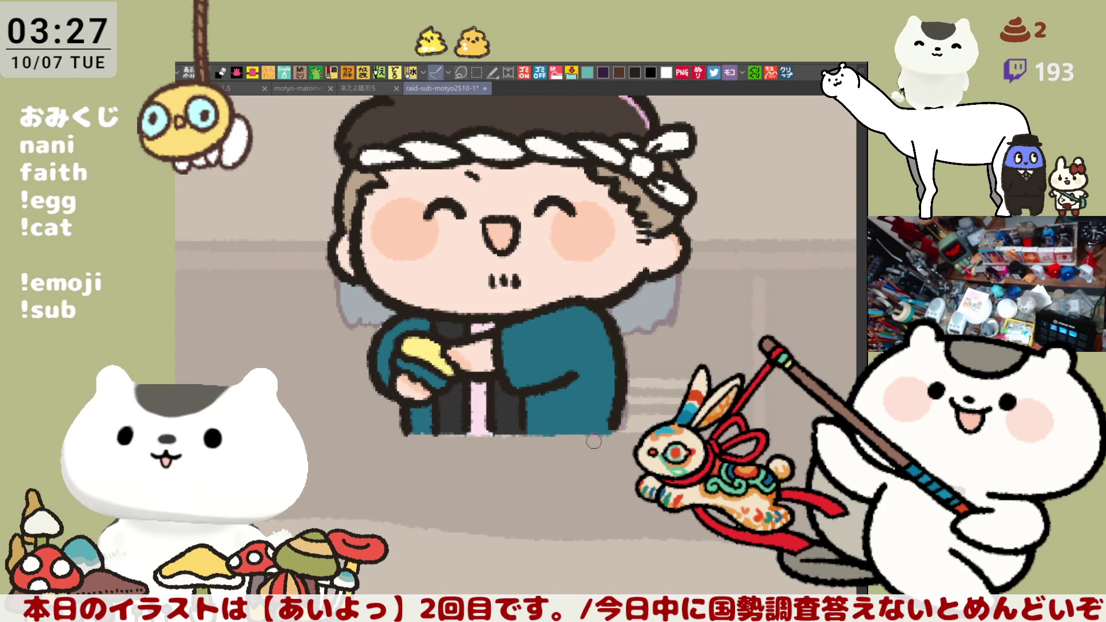
drag(407, 369, 447, 381)
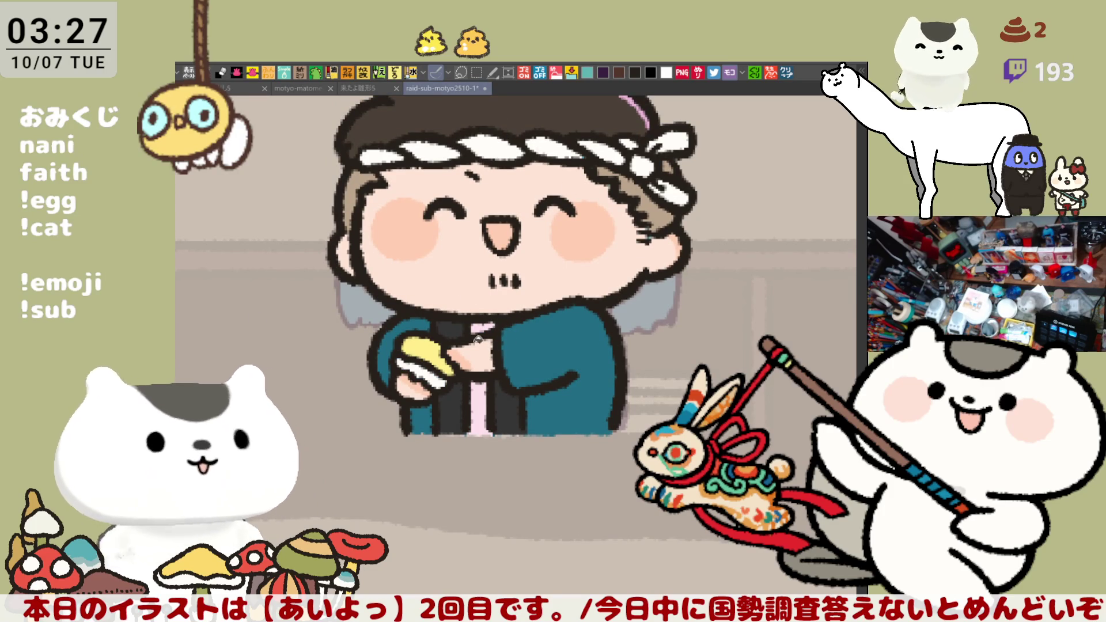
scroll(592, 390, down, 2)
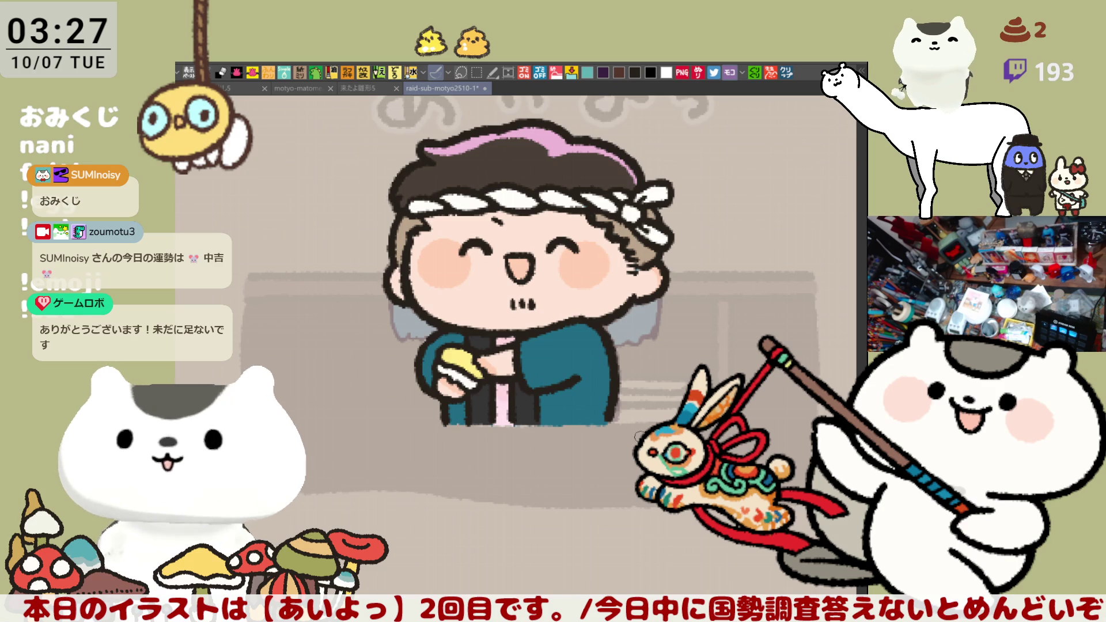
key(ctrl+s)
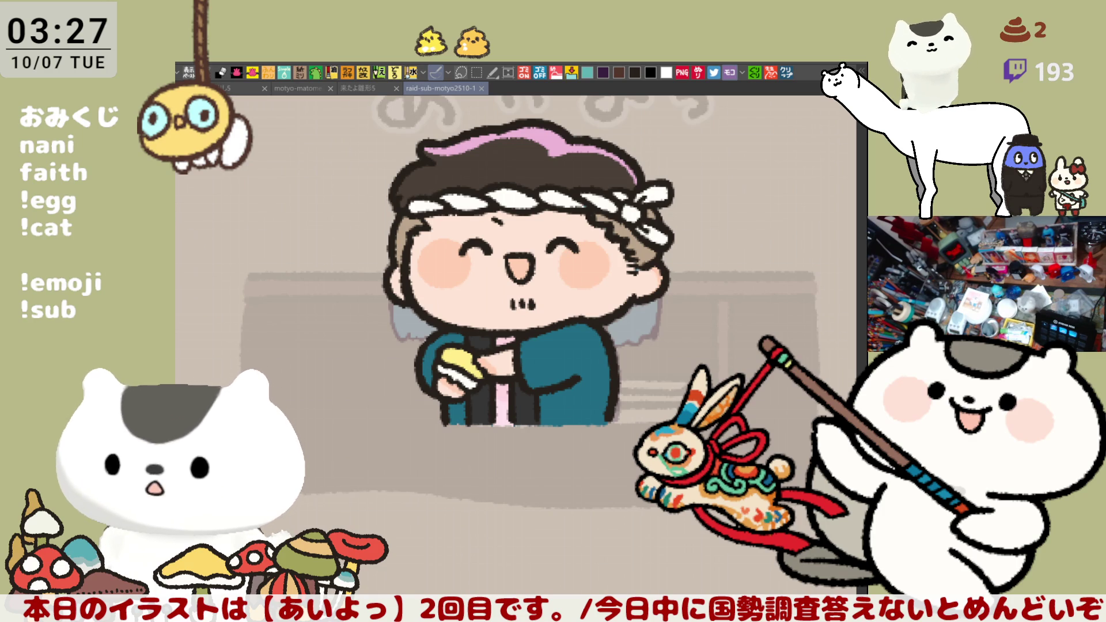
drag(518, 288, 541, 332)
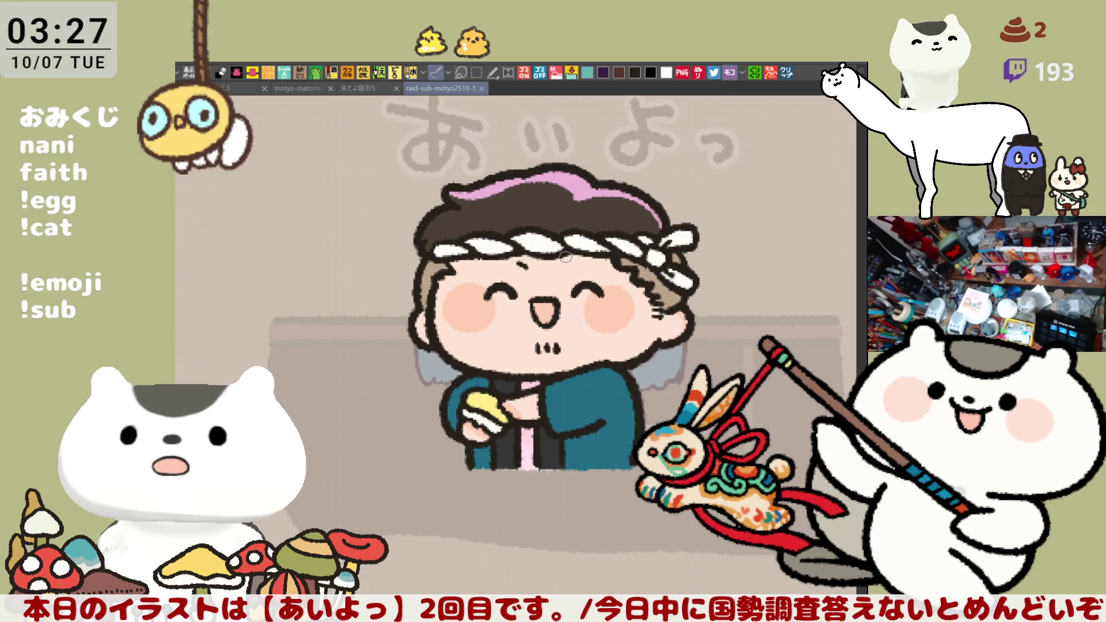
Paint pink streaks on the left and right of the dark hair above the headband.
scroll(565, 256, up, 4)
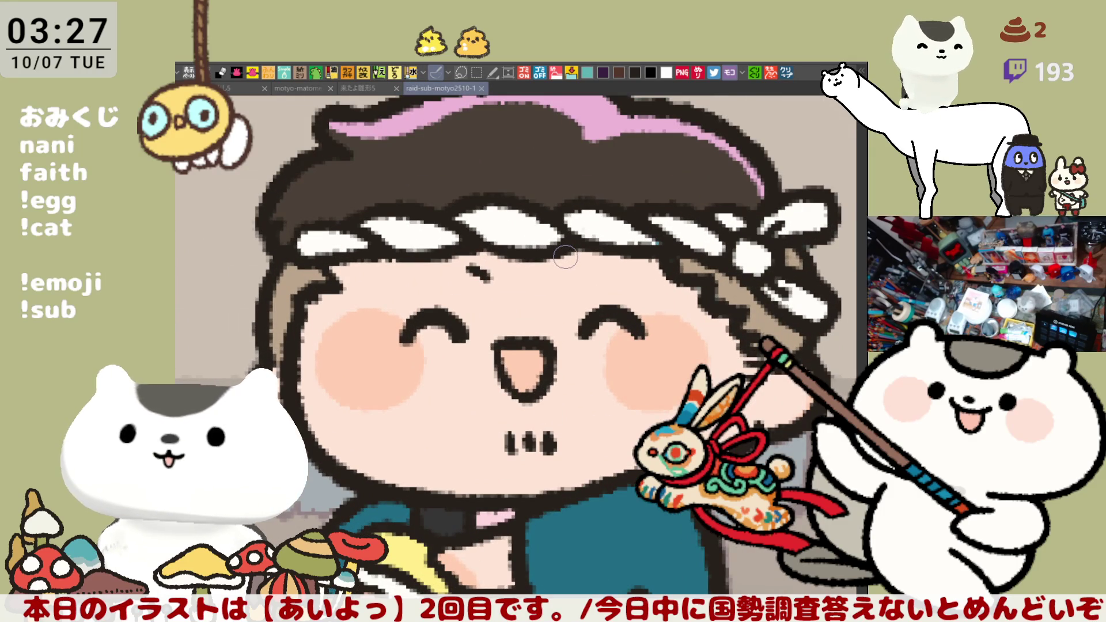
drag(565, 257, 637, 323)
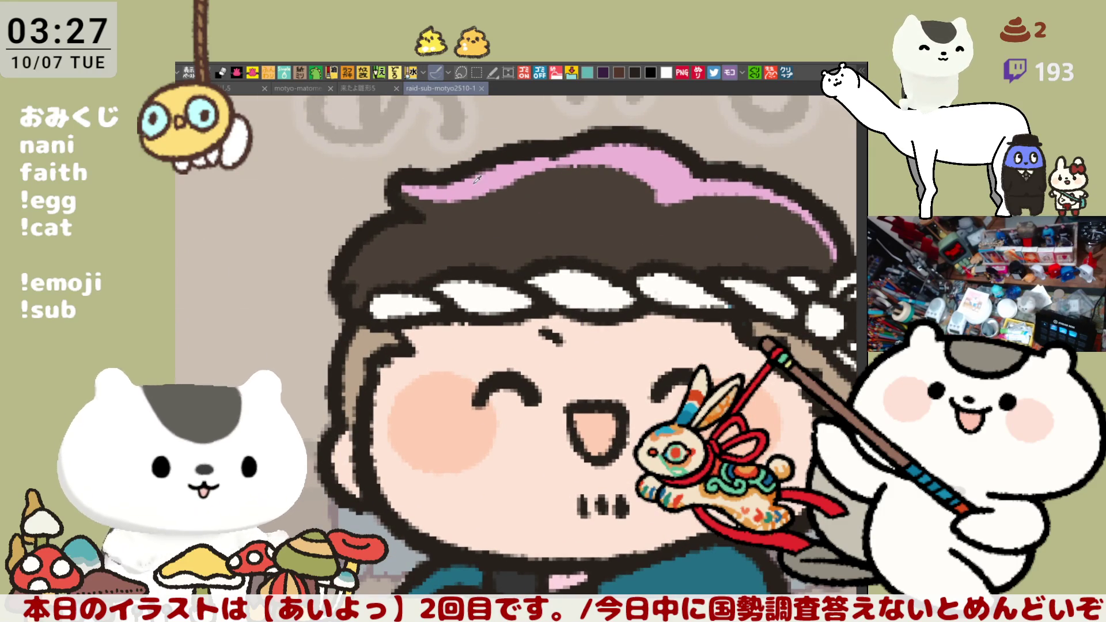
drag(346, 281, 427, 230)
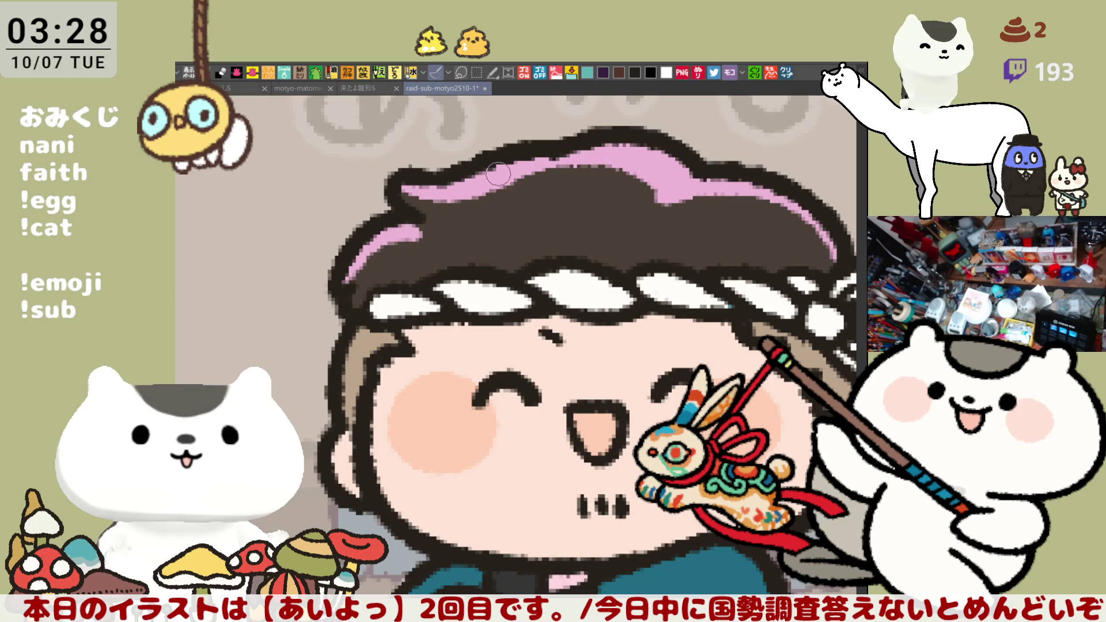
drag(689, 217, 707, 230)
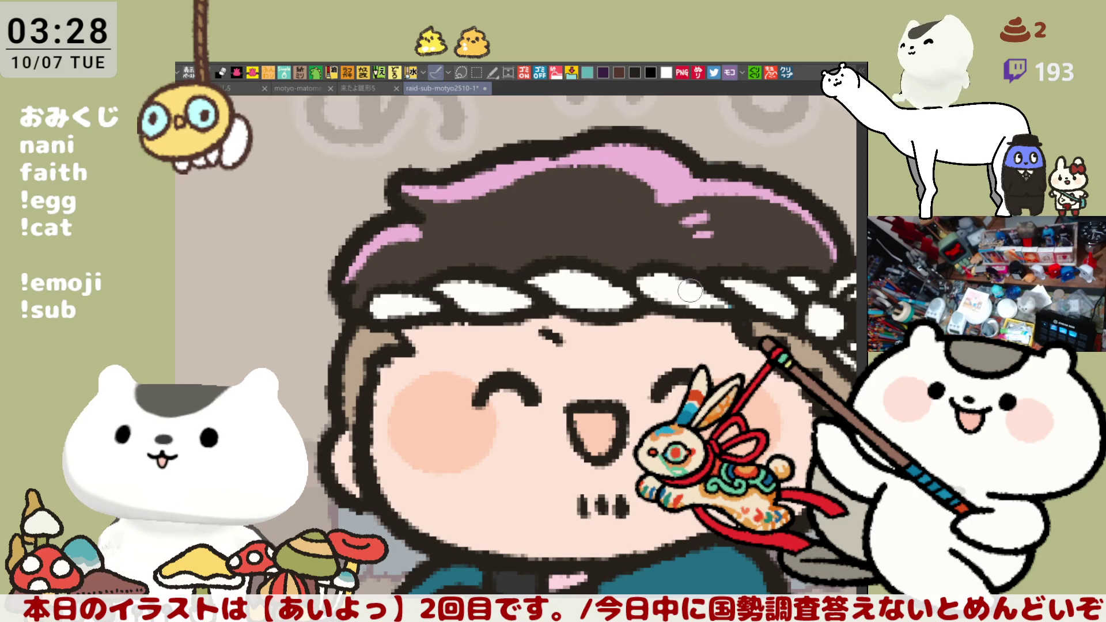
drag(654, 194, 706, 219)
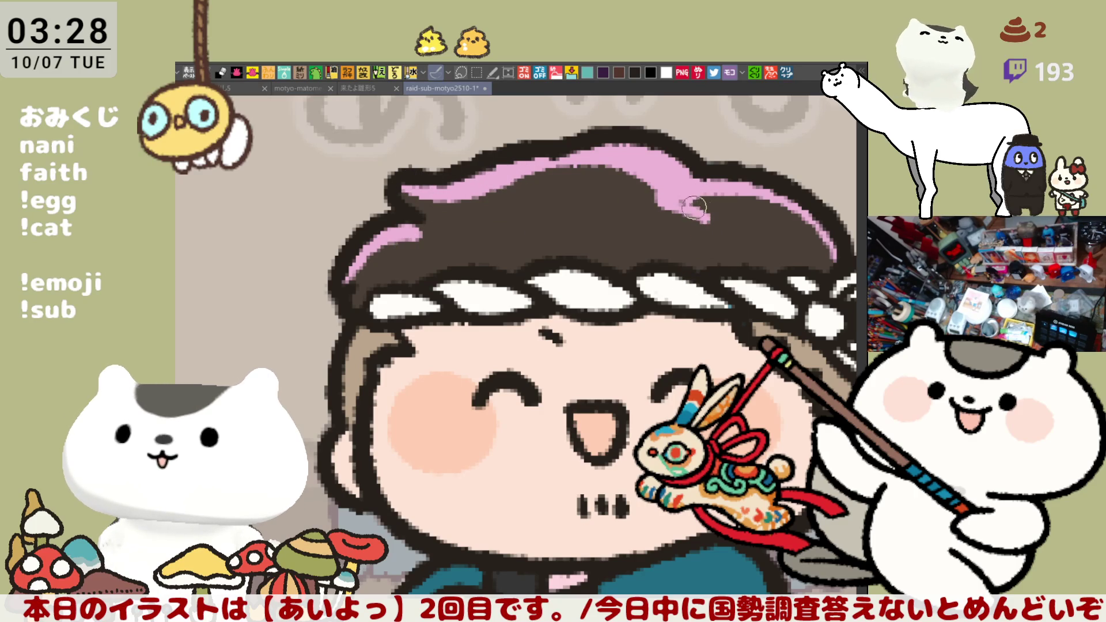
mouse_move(683, 203)
mouse_down()
mouse_move(709, 231)
mouse_move(694, 242)
mouse_move(700, 198)
mouse_move(706, 234)
mouse_move(712, 223)
mouse_move(576, 237)
mouse_up()
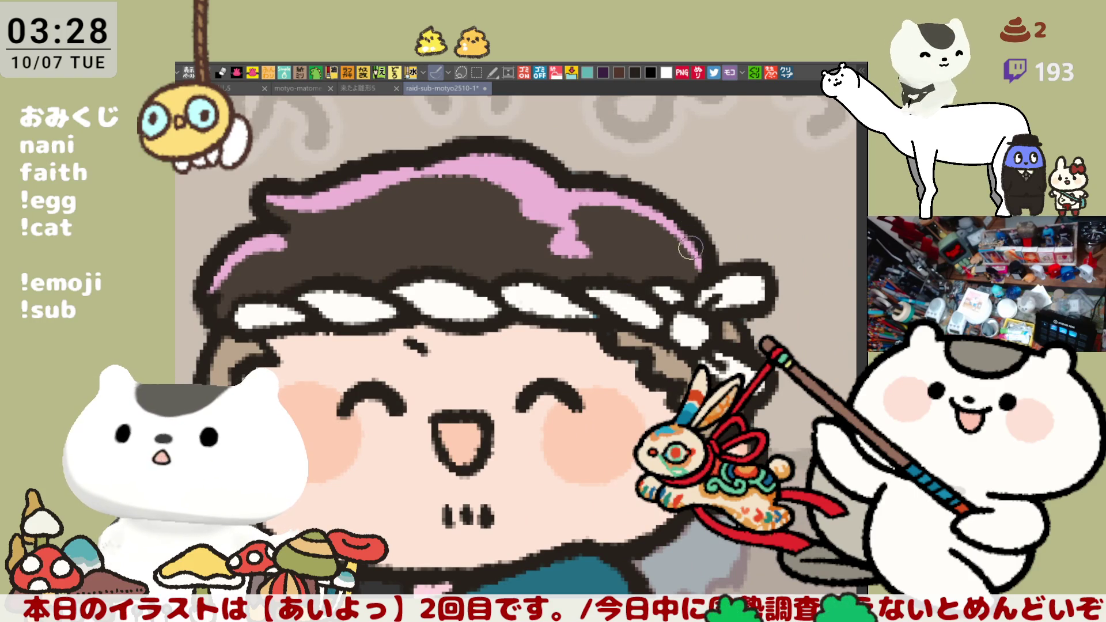
scroll(641, 271, down, 5)
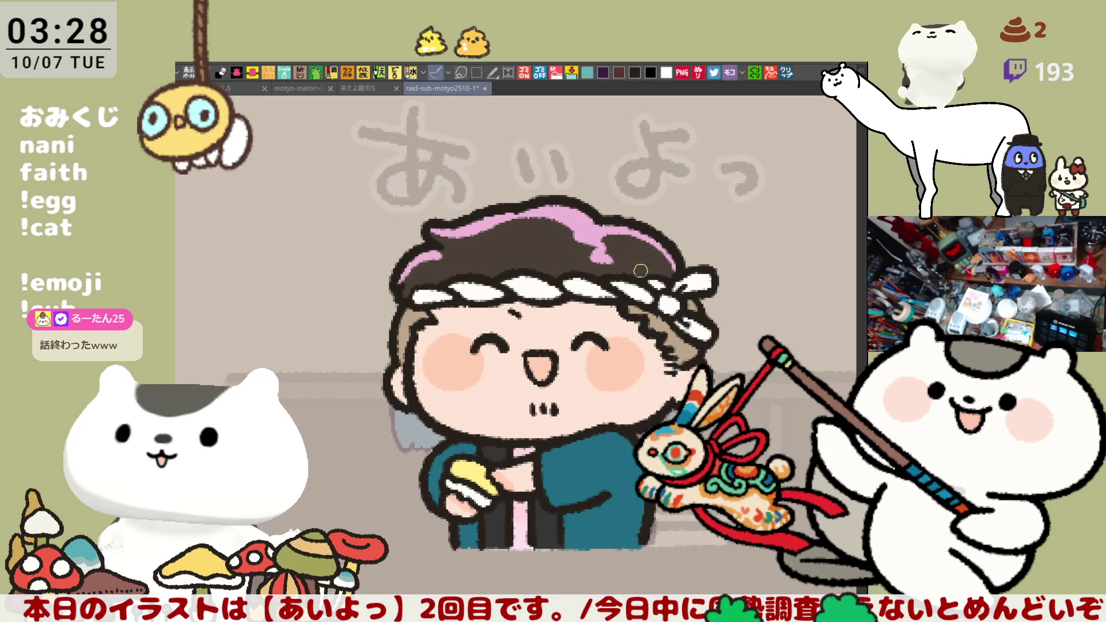
scroll(641, 271, down, 3)
scroll(640, 271, left, 3)
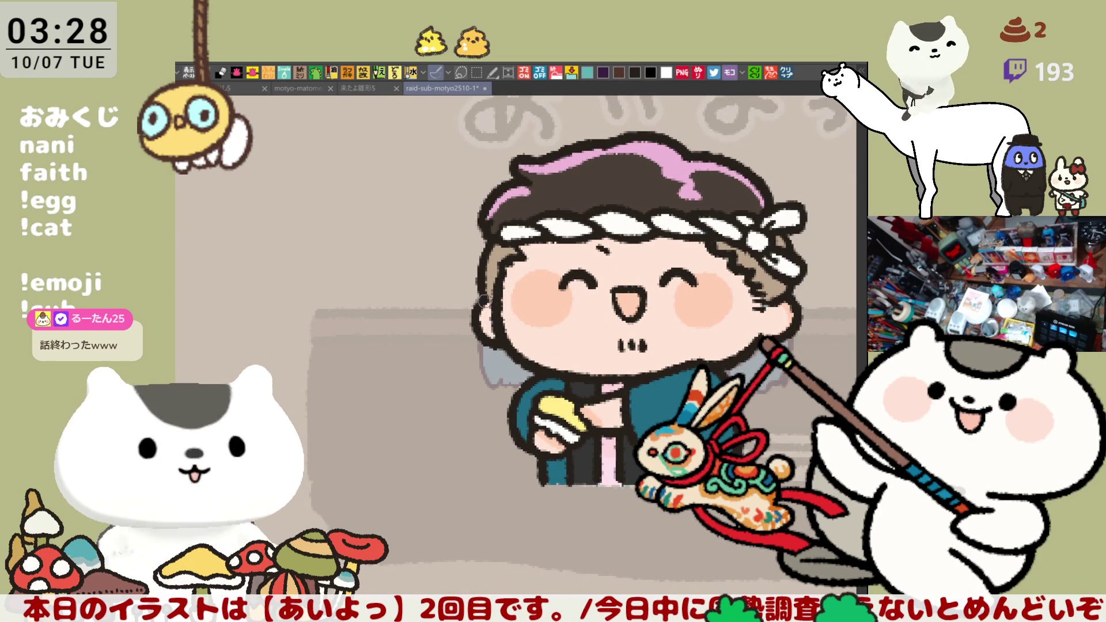
drag(663, 308, 593, 326)
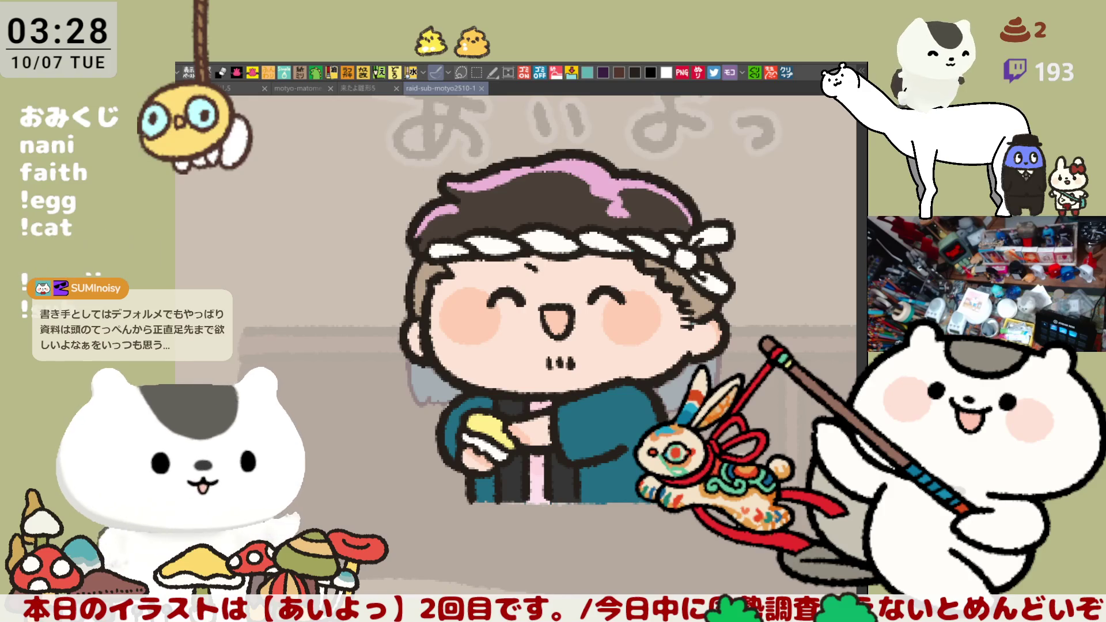
Free-transform the character drawing and commit it in its new position and size.
key(ctrl+t)
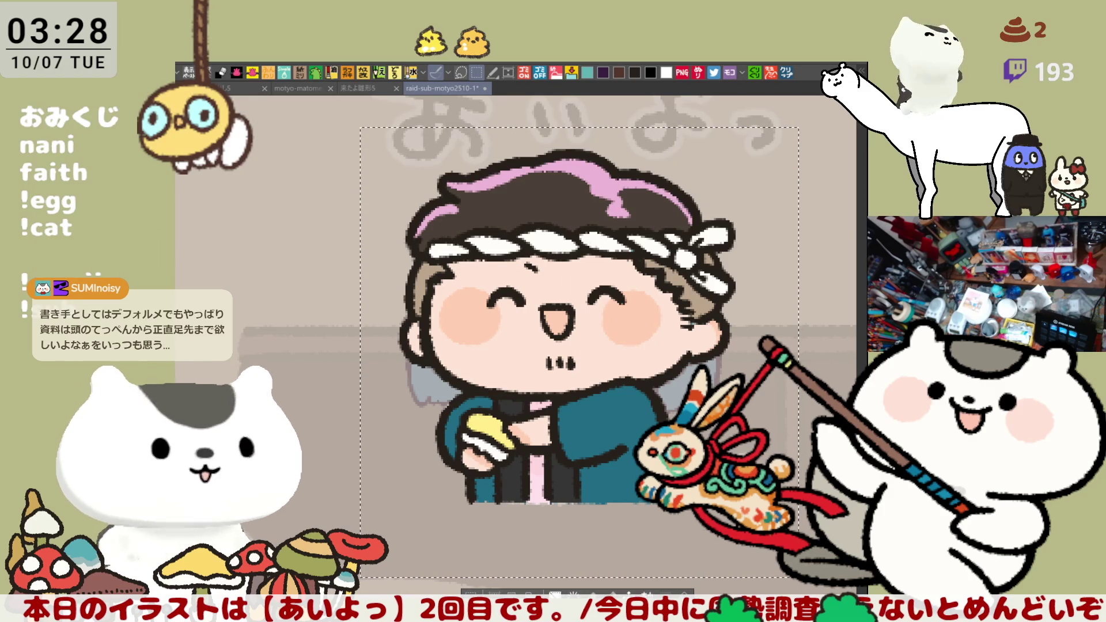
key(Return)
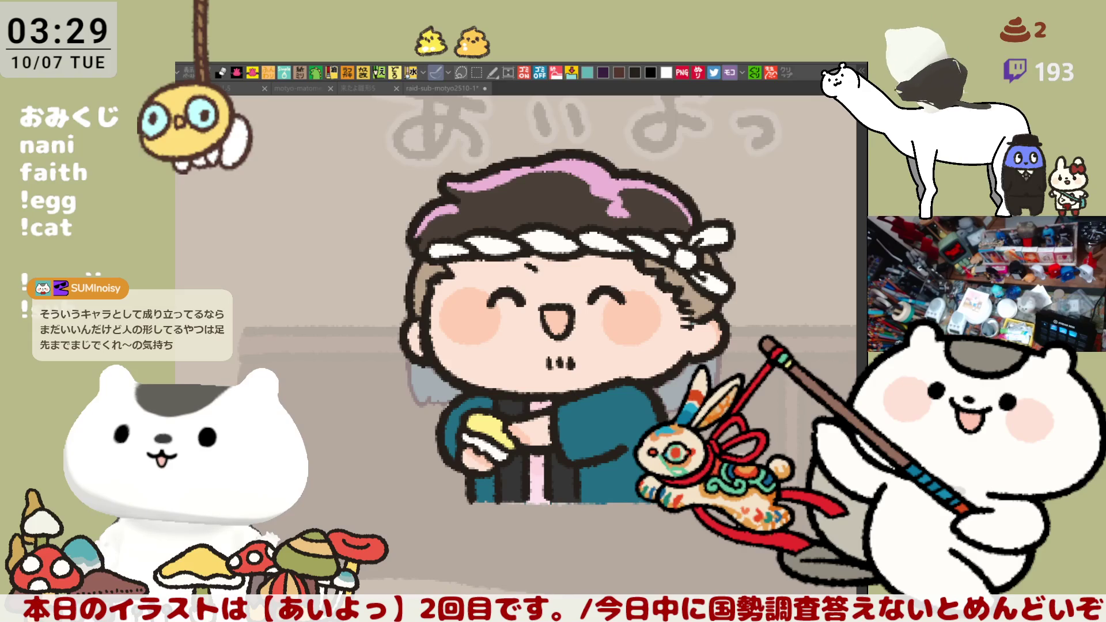
Draw a curved eyebrow above the left closed eye, redoing it until it looks right.
scroll(516, 340, right, 5)
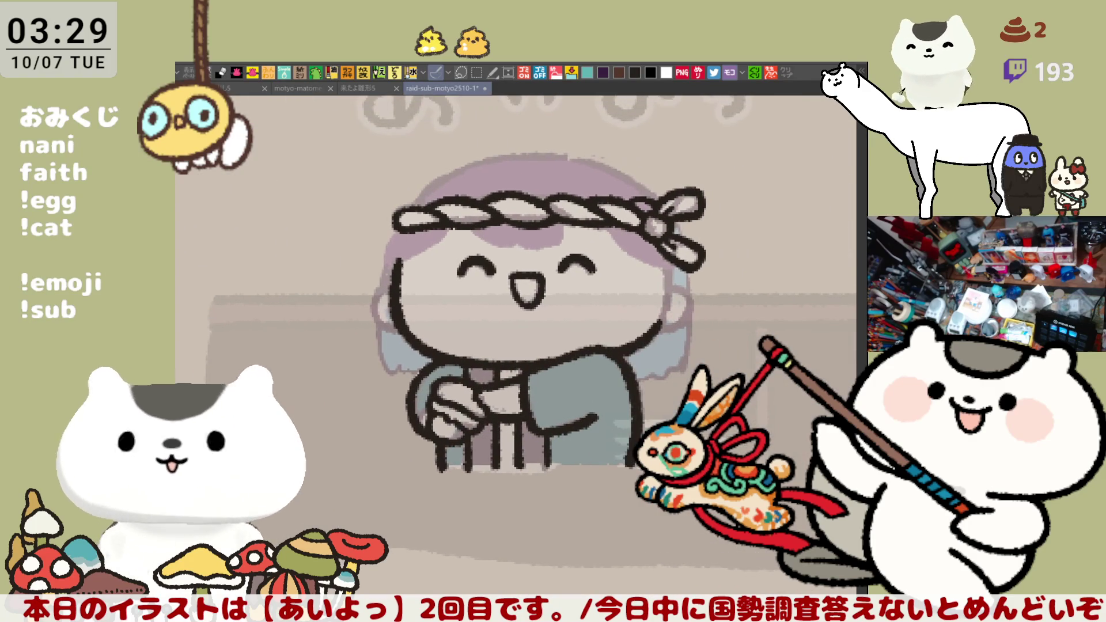
drag(591, 371, 632, 419)
scroll(631, 420, up, 2)
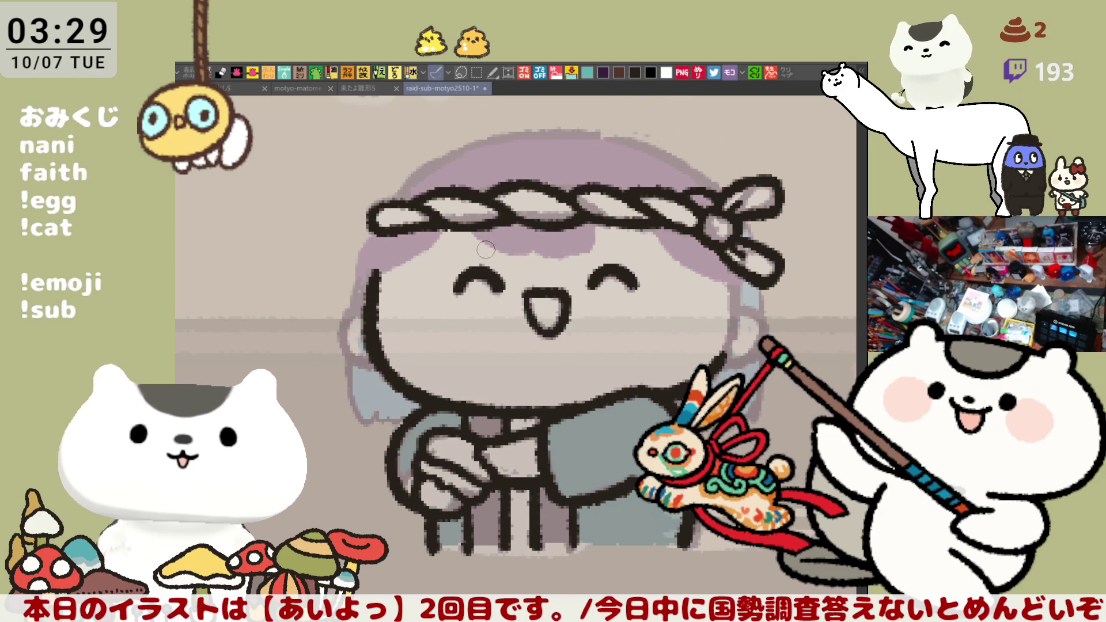
mouse_move(472, 254)
mouse_down()
mouse_move(513, 245)
mouse_move(526, 229)
mouse_up()
key(ctrl+z)
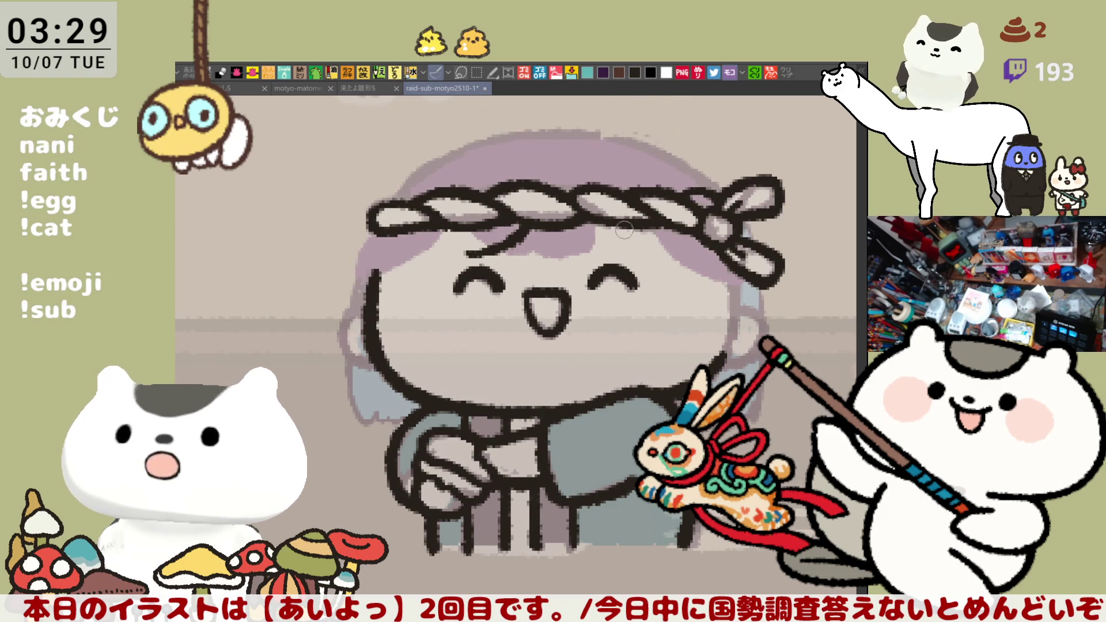
key(ctrl+z)
drag(468, 258, 527, 229)
key(ctrl+z)
drag(468, 258, 538, 227)
key(ctrl+z)
key(ctrl+z)
drag(467, 260, 539, 228)
key(ctrl+z)
drag(461, 257, 547, 228)
key(ctrl+z)
drag(460, 257, 548, 226)
key(ctrl+z)
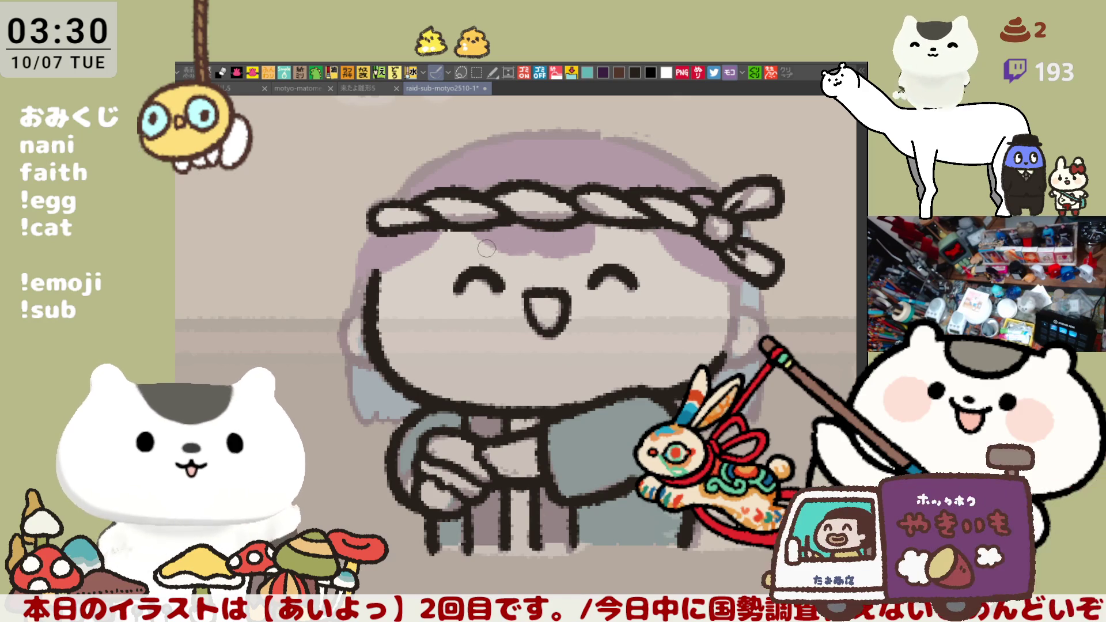
drag(461, 257, 547, 228)
key(ctrl+z)
drag(465, 254, 547, 228)
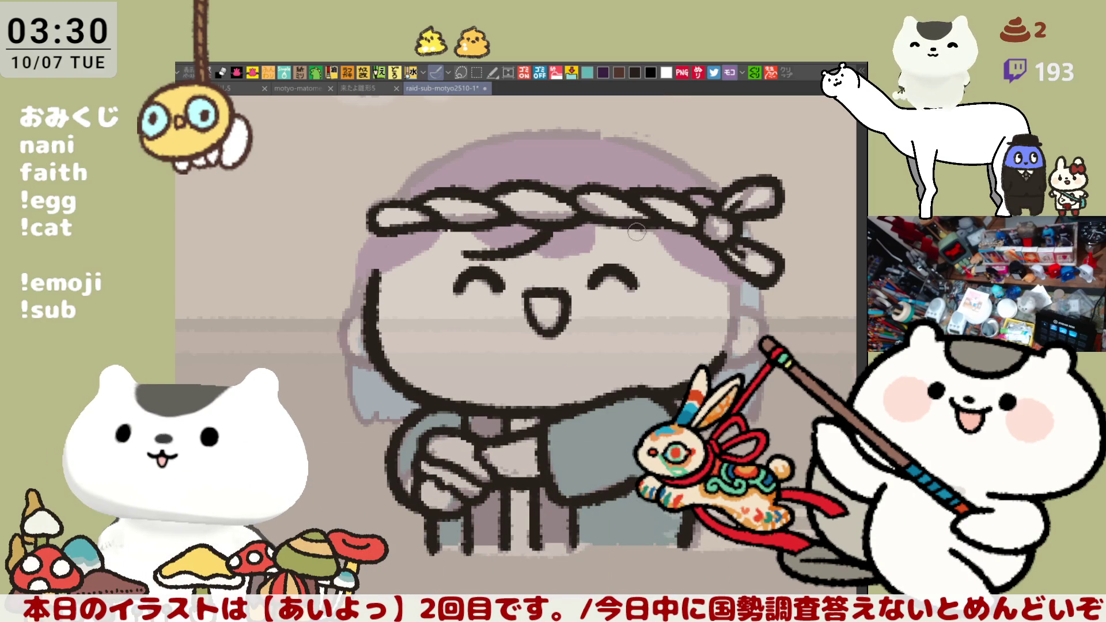
Draw a hair strand from the hairline curving right under the headband.
drag(645, 232, 638, 263)
key(ctrl+z)
key(ctrl+z)
drag(632, 226, 640, 269)
key(ctrl+z)
drag(633, 226, 640, 264)
key(ctrl+z)
drag(632, 214, 636, 268)
key(ctrl+z)
key(ctrl+z)
drag(632, 212, 632, 259)
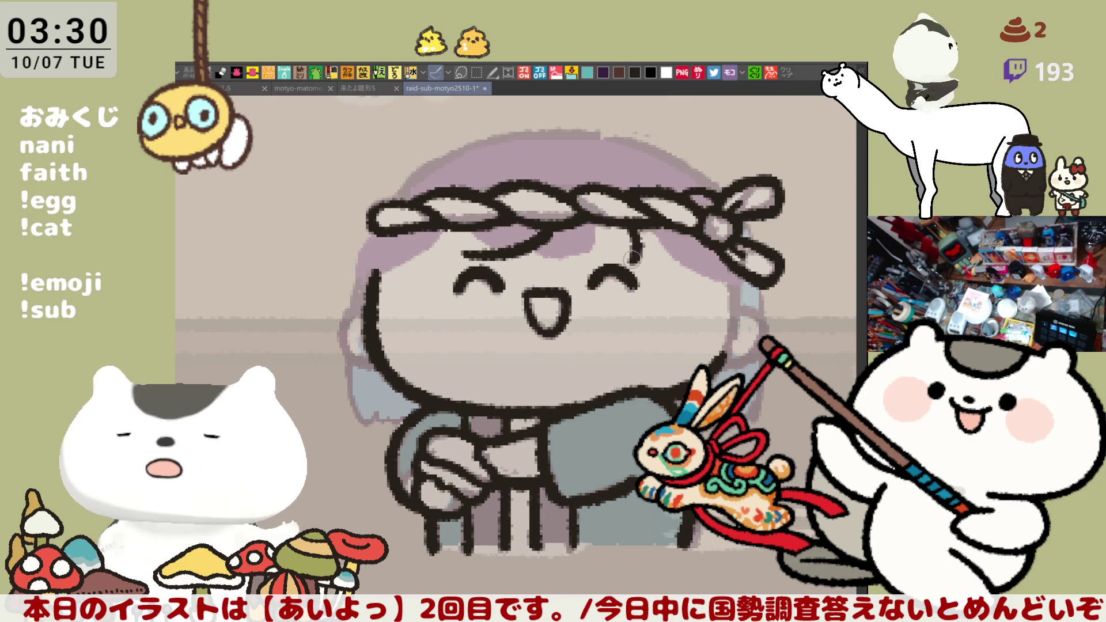
key(ctrl+z)
drag(632, 212, 634, 265)
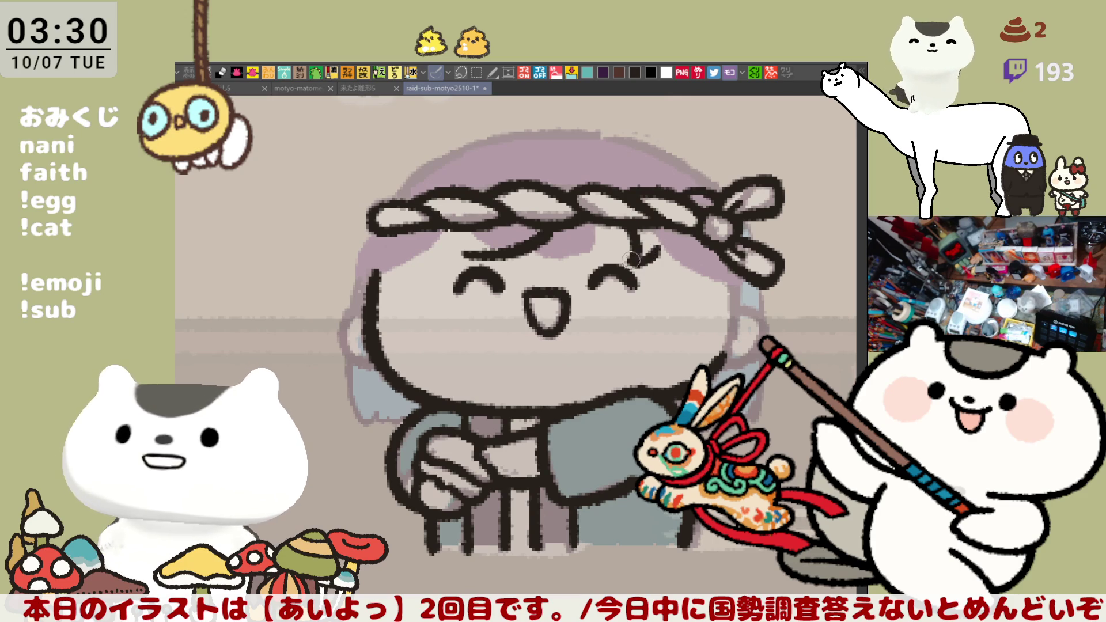
key(ctrl+z)
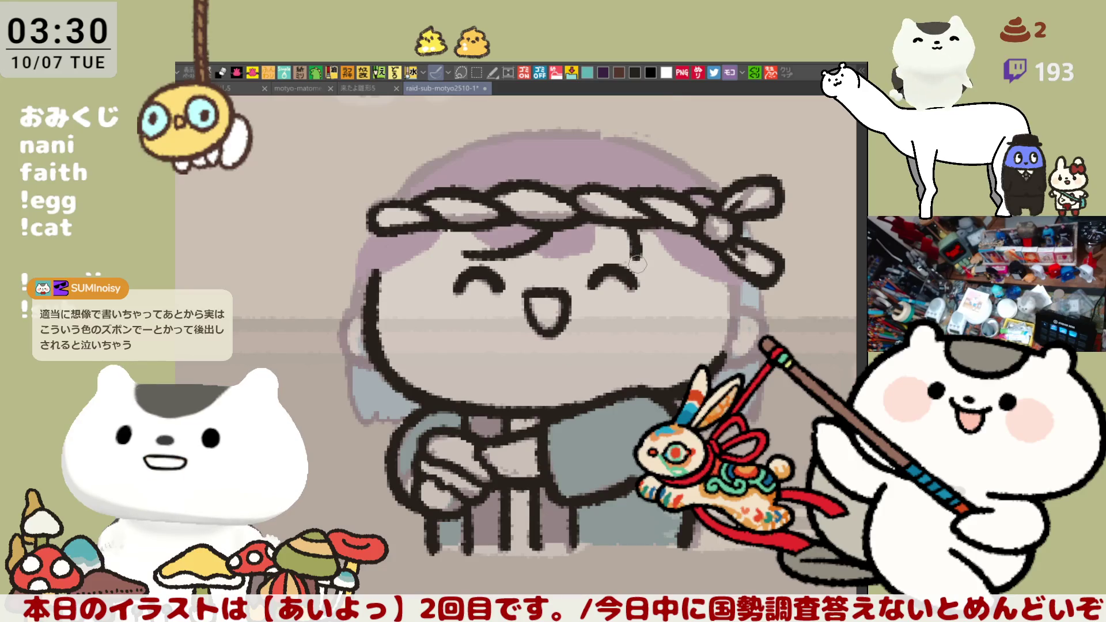
drag(633, 233, 665, 254)
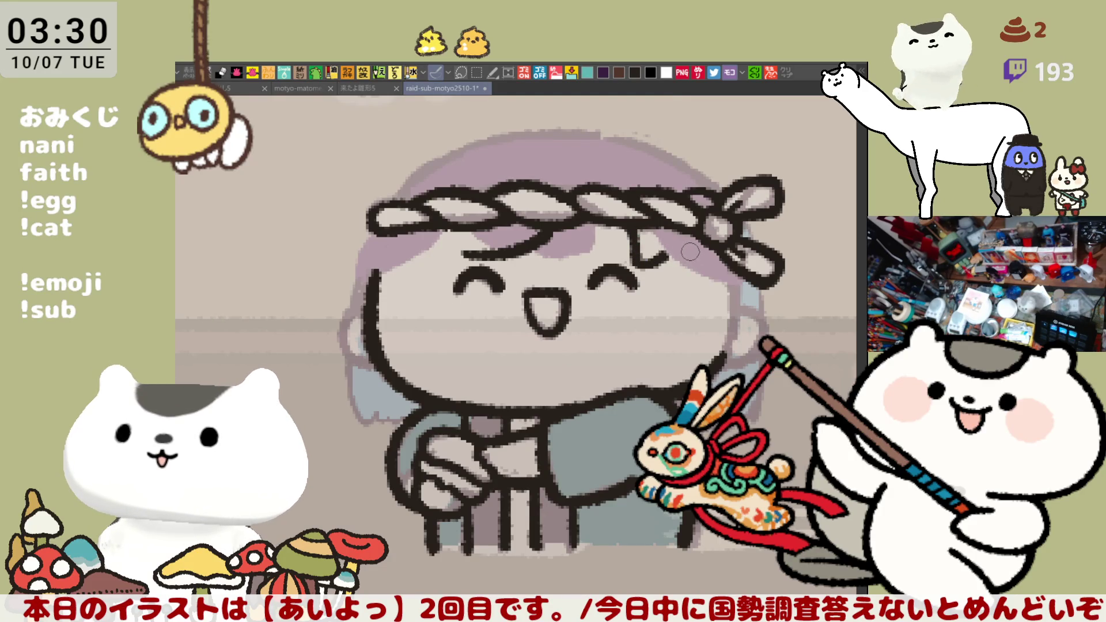
mouse_move(668, 237)
mouse_down()
mouse_move(645, 267)
mouse_move(670, 243)
mouse_up()
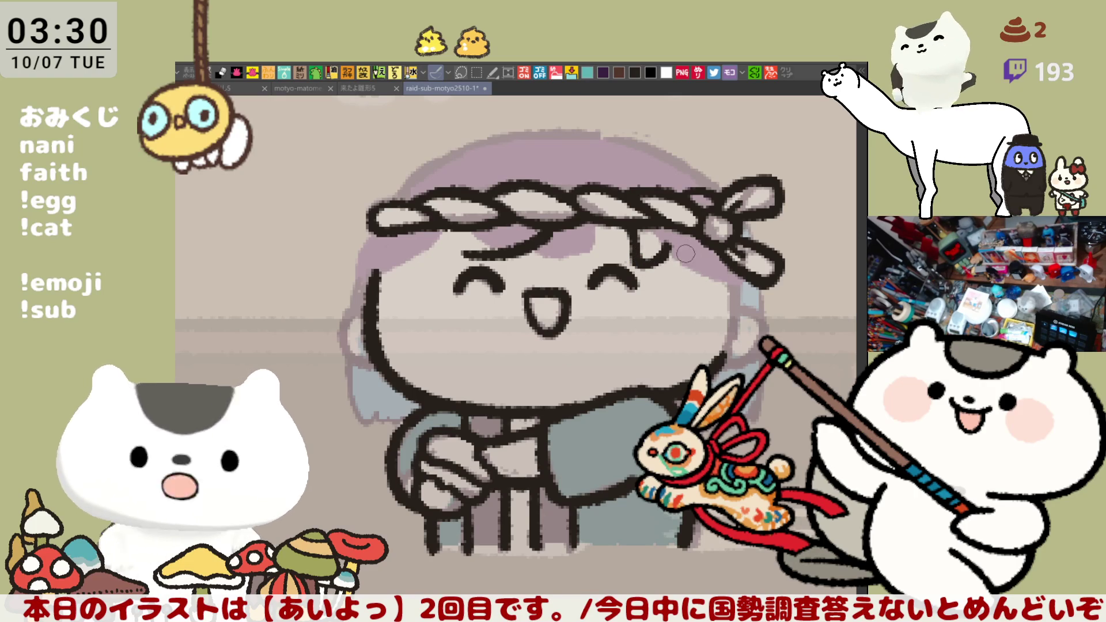
Draw a wavy lock down the right side of the face ending in a looped hook.
mouse_move(665, 240)
mouse_down()
mouse_move(694, 271)
mouse_move(689, 320)
mouse_up()
key(ctrl+z)
drag(686, 248, 699, 323)
key(ctrl+z)
mouse_move(686, 250)
mouse_down()
mouse_move(714, 331)
mouse_move(732, 288)
mouse_up()
key(ctrl+z)
drag(683, 245, 688, 337)
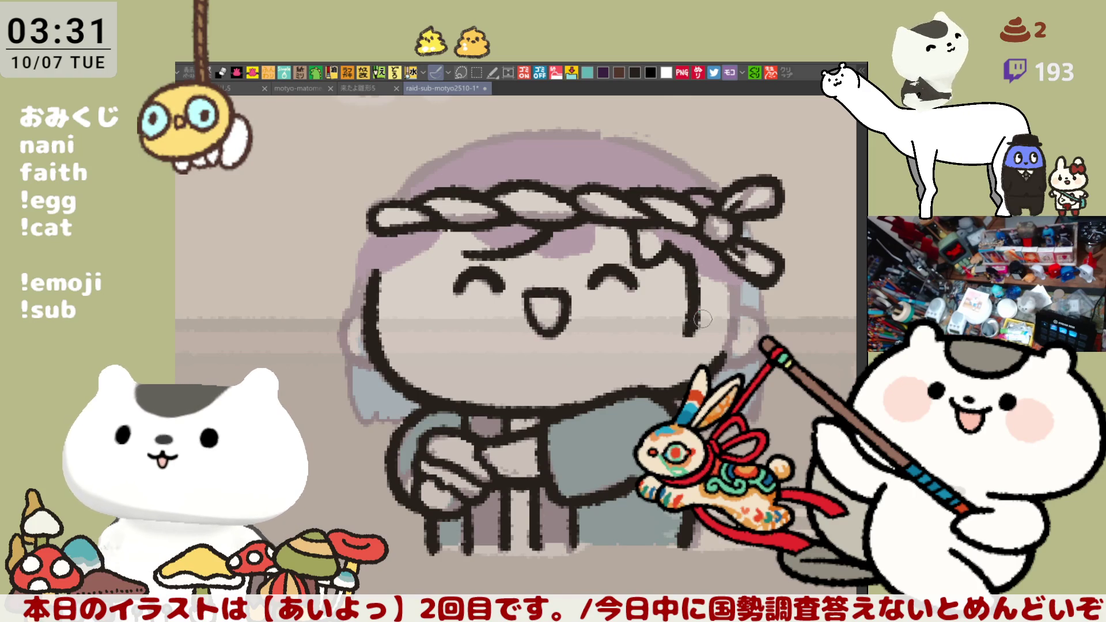
key(ctrl+z)
mouse_move(685, 255)
mouse_down()
mouse_move(698, 345)
mouse_move(718, 336)
mouse_up()
mouse_move(749, 268)
mouse_down()
mouse_move(720, 343)
mouse_move(737, 323)
mouse_up()
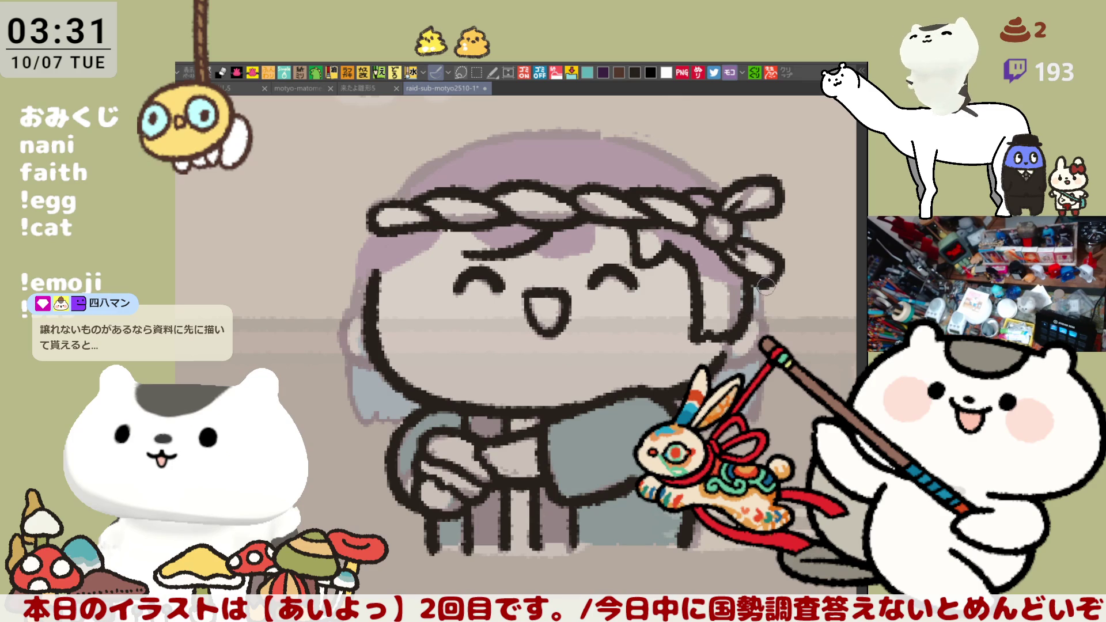
mouse_move(765, 322)
mouse_down()
mouse_move(769, 297)
mouse_move(787, 308)
mouse_move(770, 337)
mouse_up()
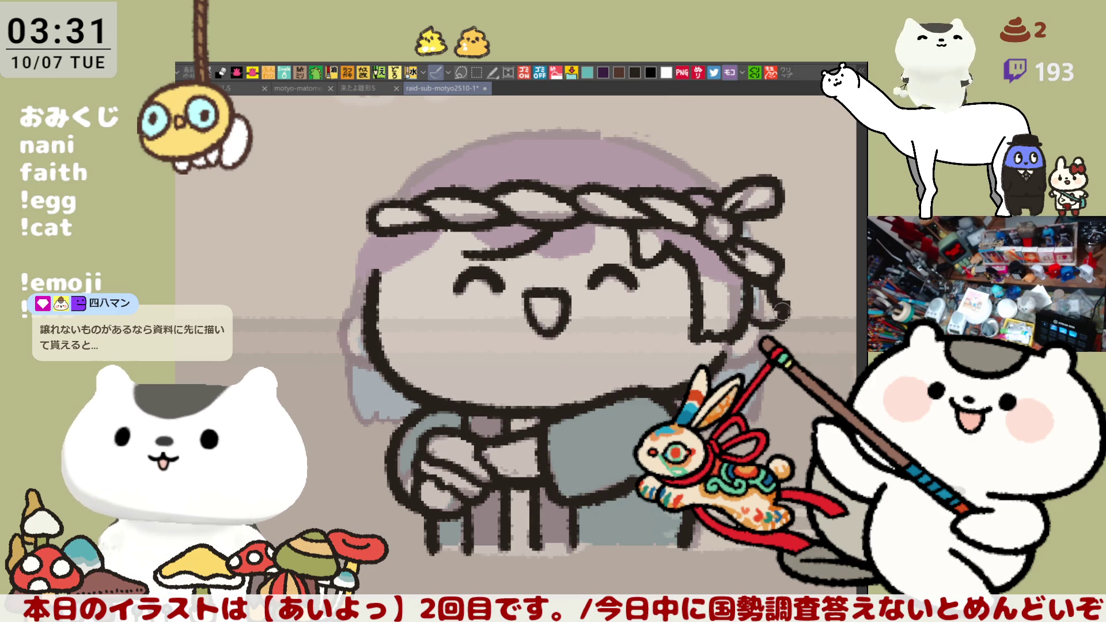
drag(784, 305, 775, 337)
key(ctrl+z)
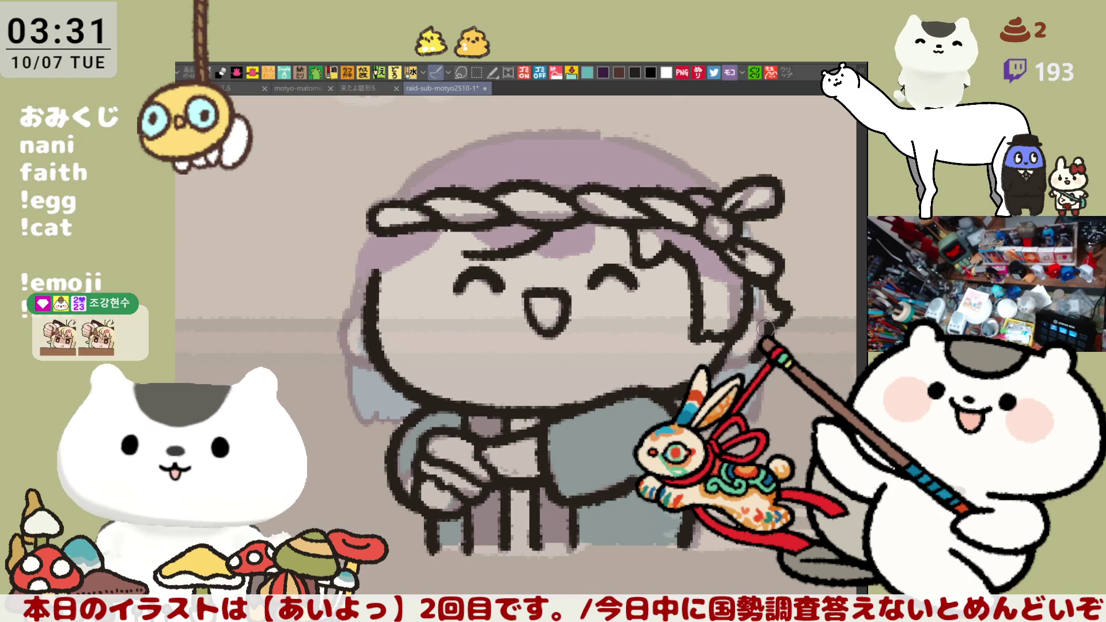
Check the hair in a horizontally mirrored view, adding the outline on the mirrored side.
key(h)
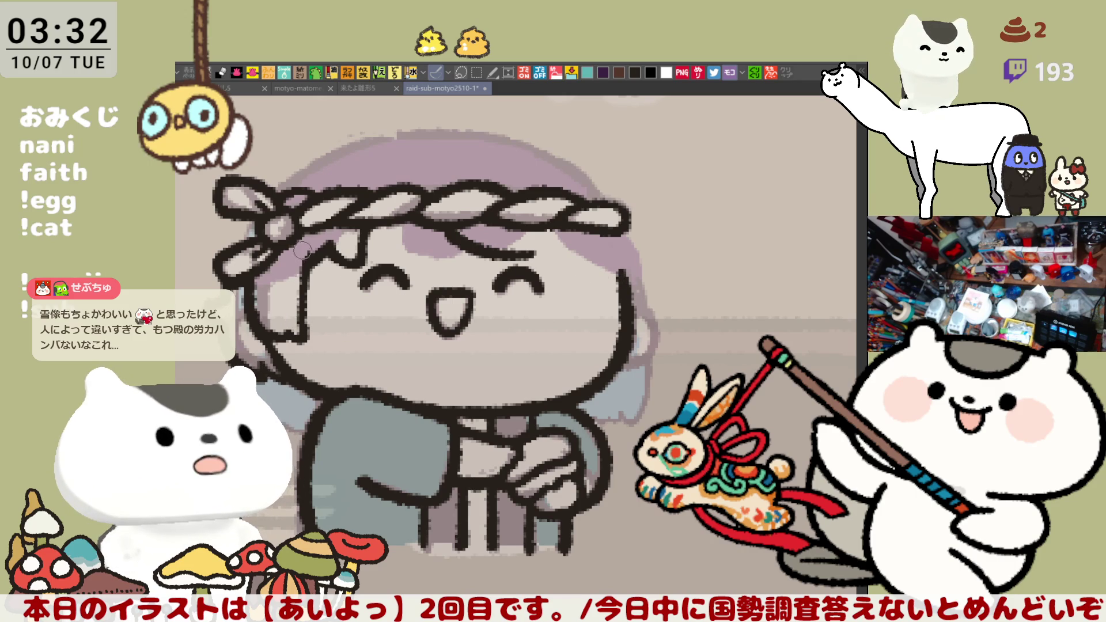
drag(315, 266, 306, 344)
key(ctrl+z)
drag(311, 257, 299, 337)
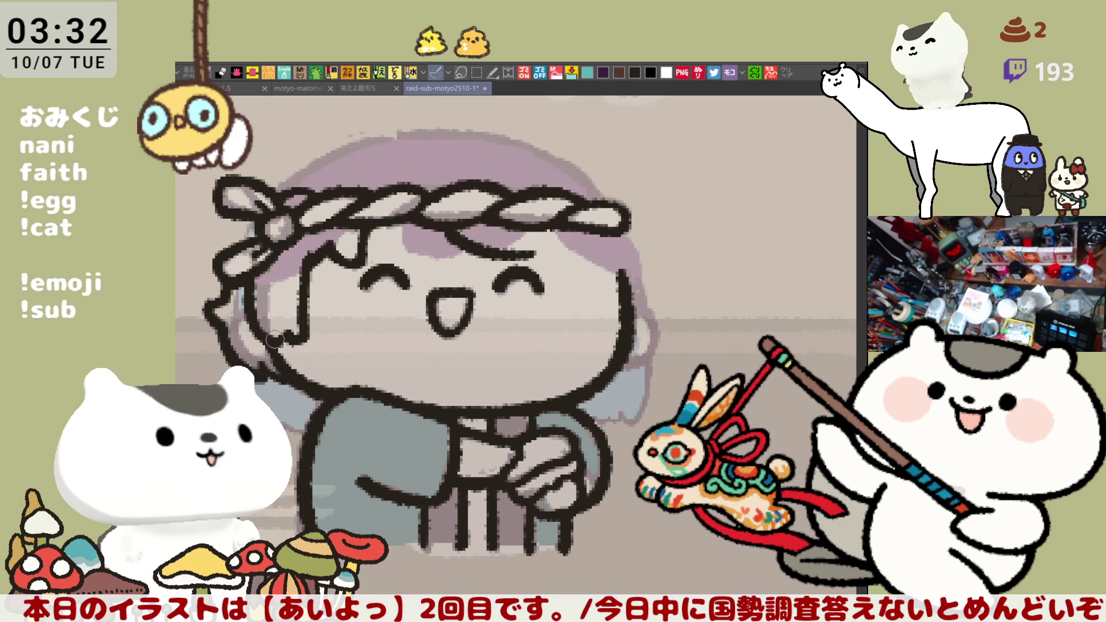
key(h)
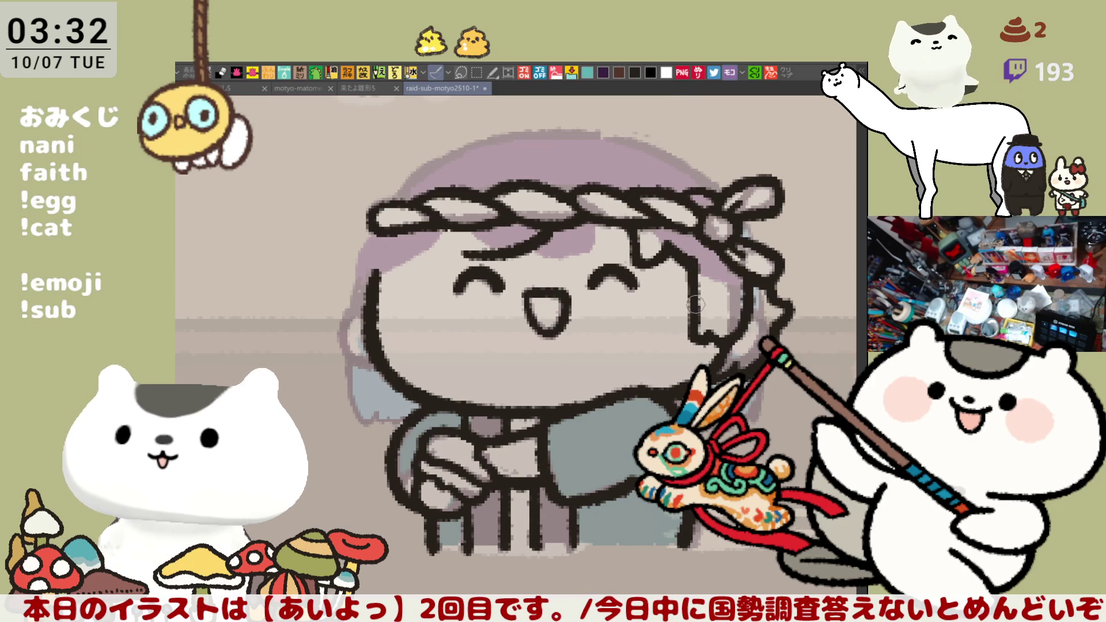
drag(663, 284, 697, 300)
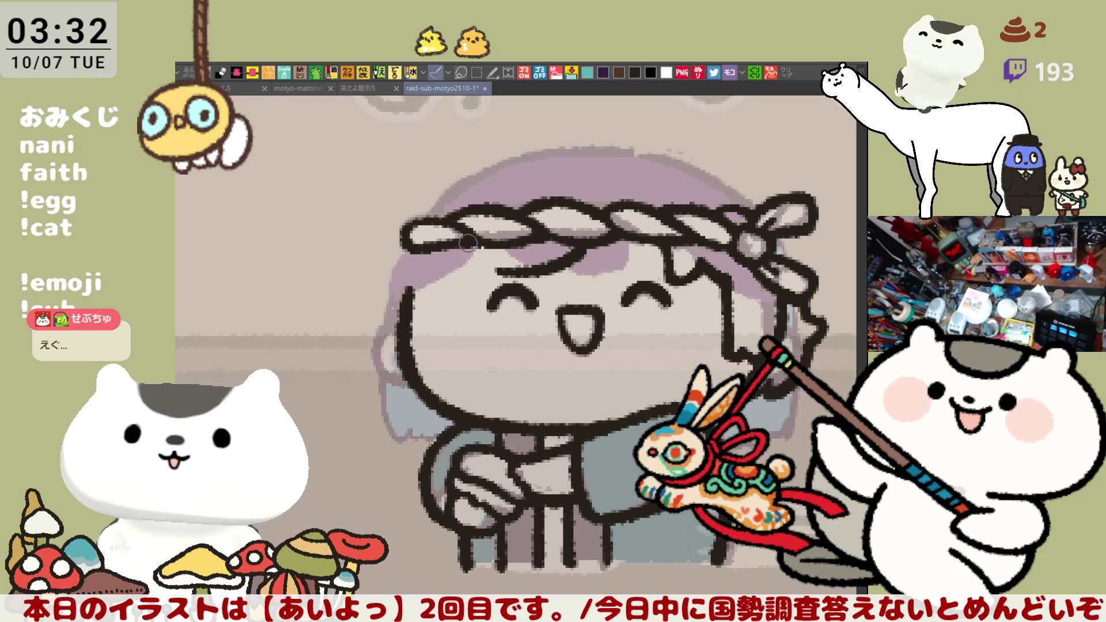
Bring up the motyo-matome25-1 character sheet.
click(355, 88)
click(234, 89)
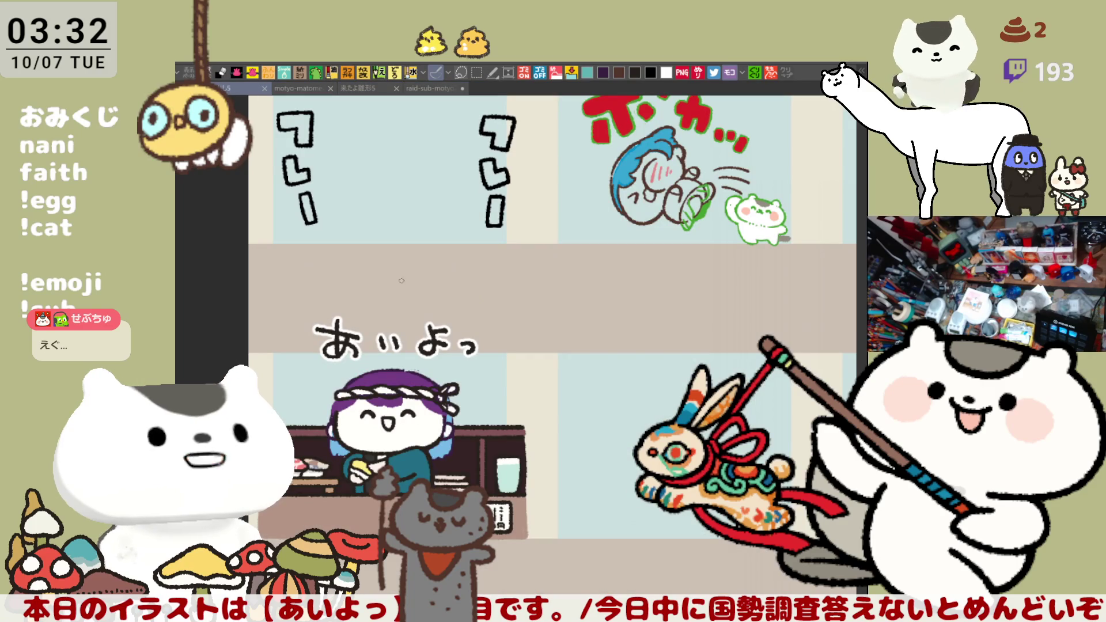
click(303, 88)
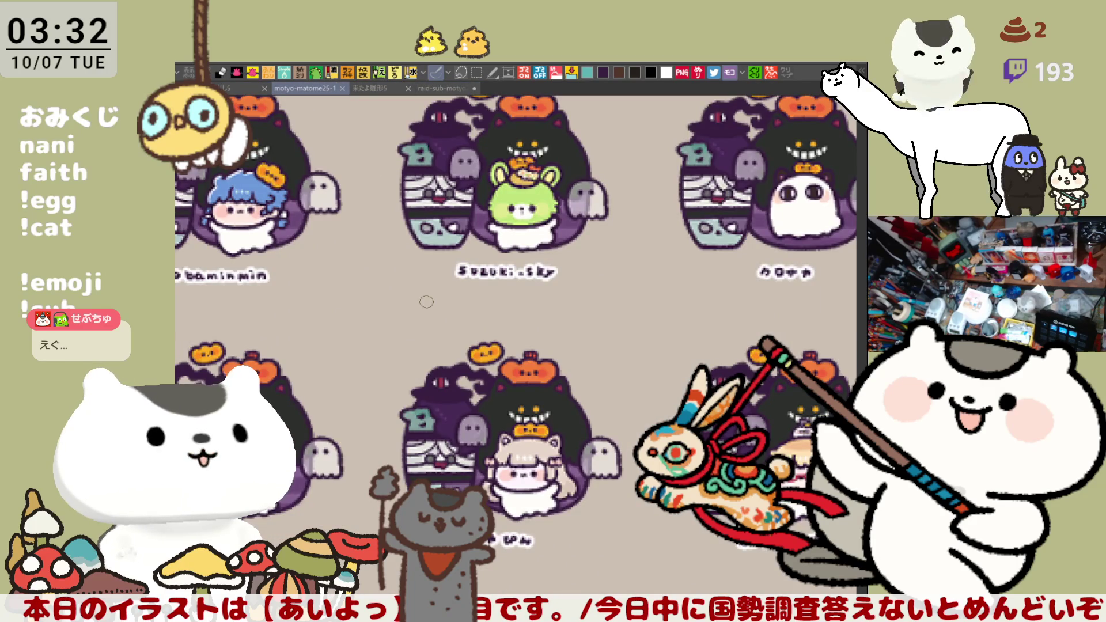
scroll(427, 302, down, 8)
scroll(426, 301, down, 2)
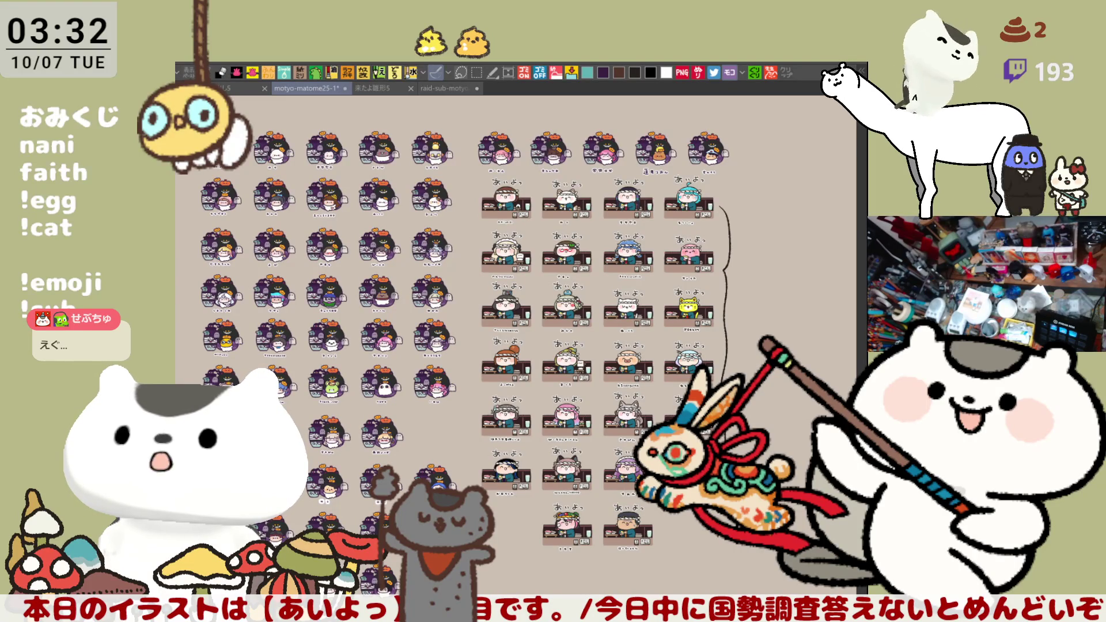
Undo the stray bracket and horizontal strokes, save the sheet, and return to raid-sub-motyo2510-1.
key(ctrl+z)
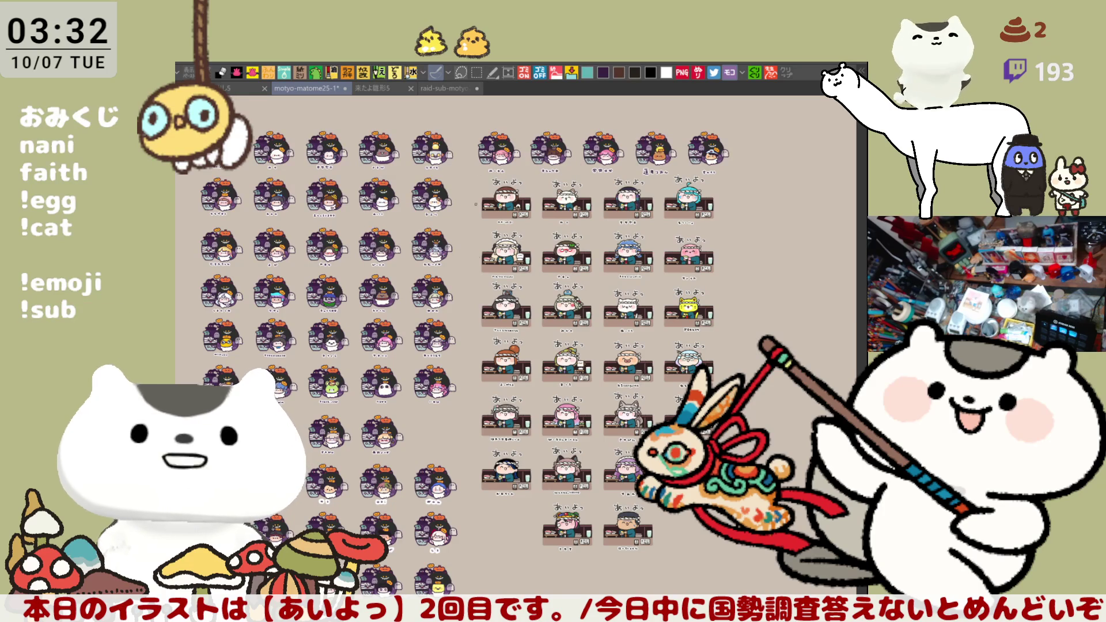
scroll(578, 415, down, 5)
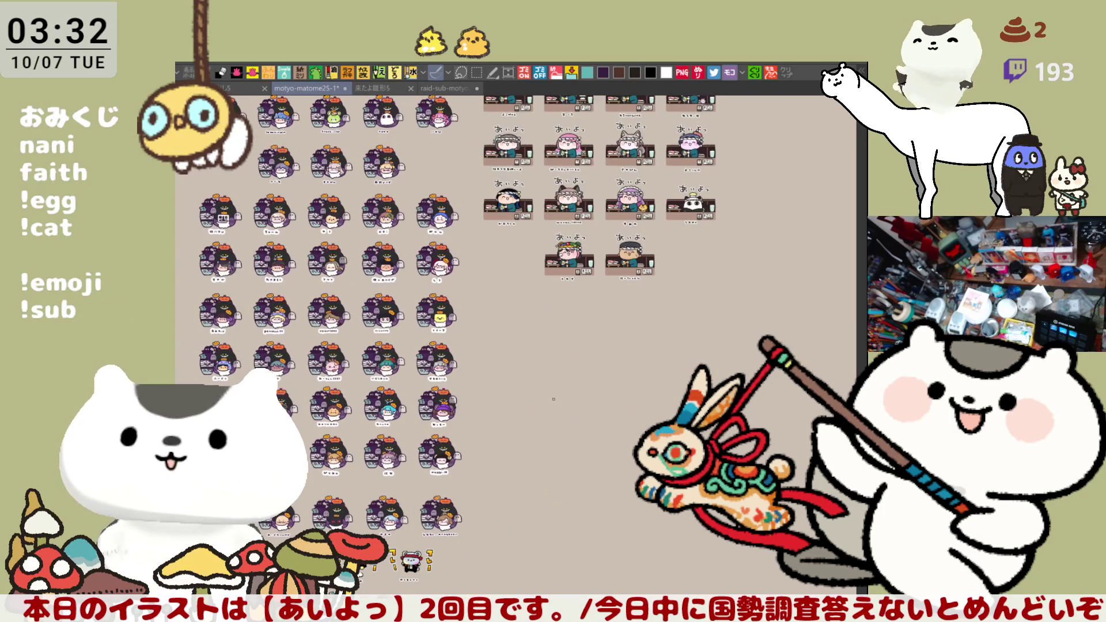
drag(537, 381, 605, 392)
mouse_move(557, 289)
mouse_down()
mouse_move(583, 302)
mouse_move(559, 363)
mouse_up()
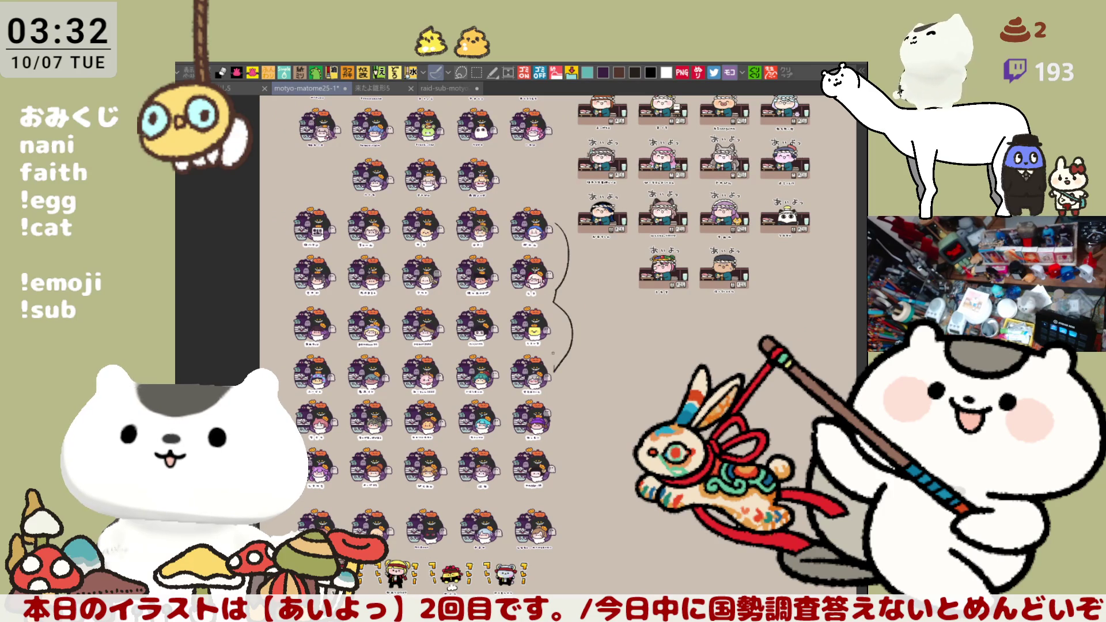
key(ctrl+z)
scroll(553, 352, down, 4)
drag(268, 377, 558, 375)
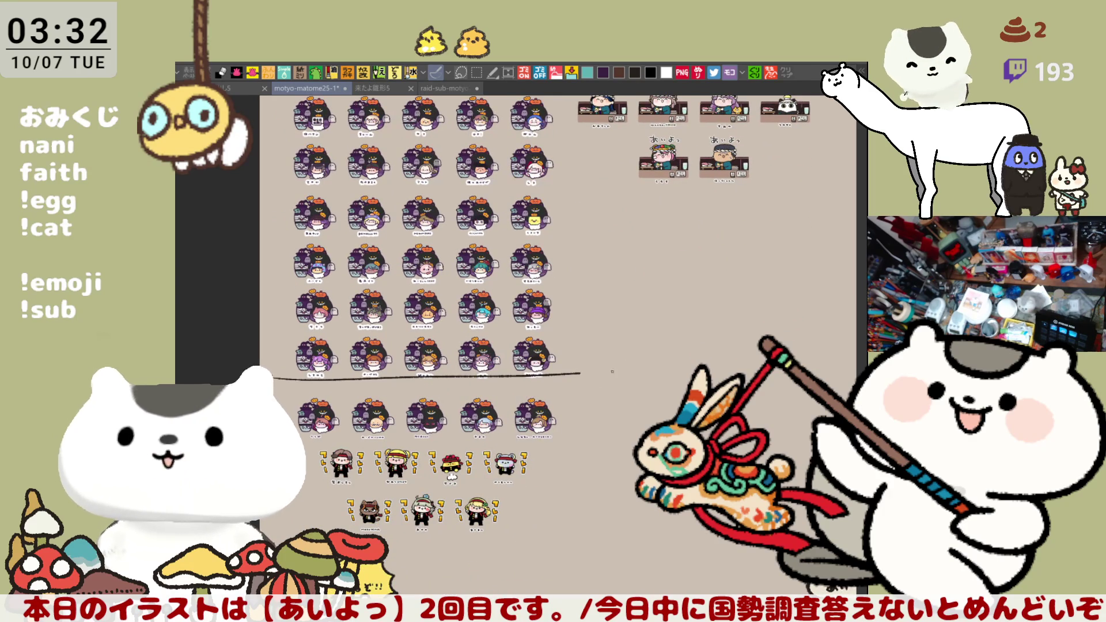
key(ctrl+z)
key(ctrl+s)
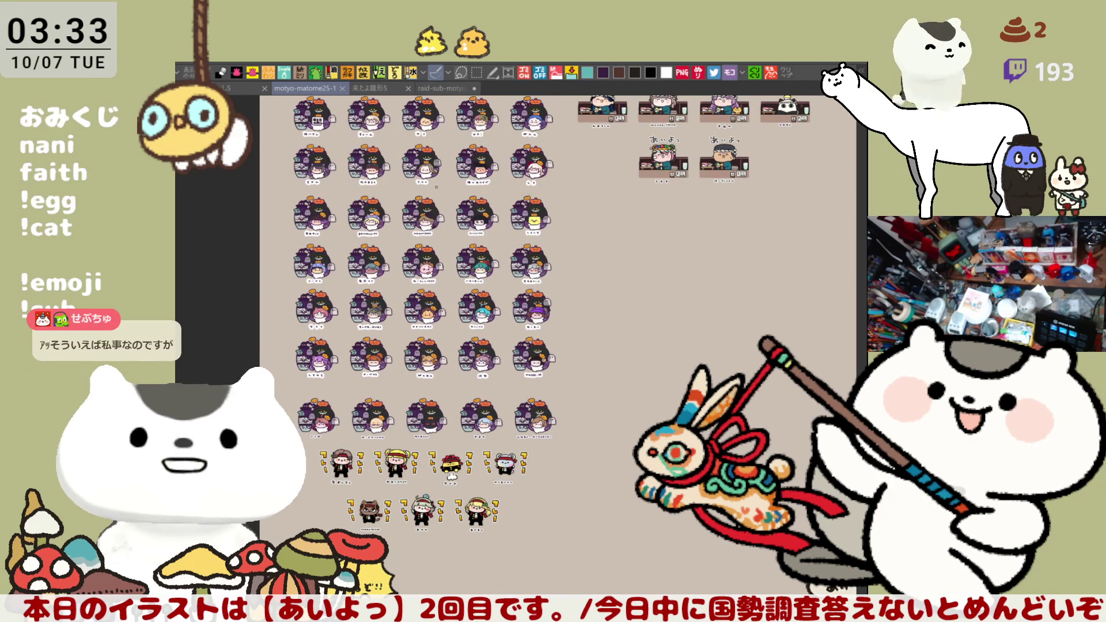
click(433, 90)
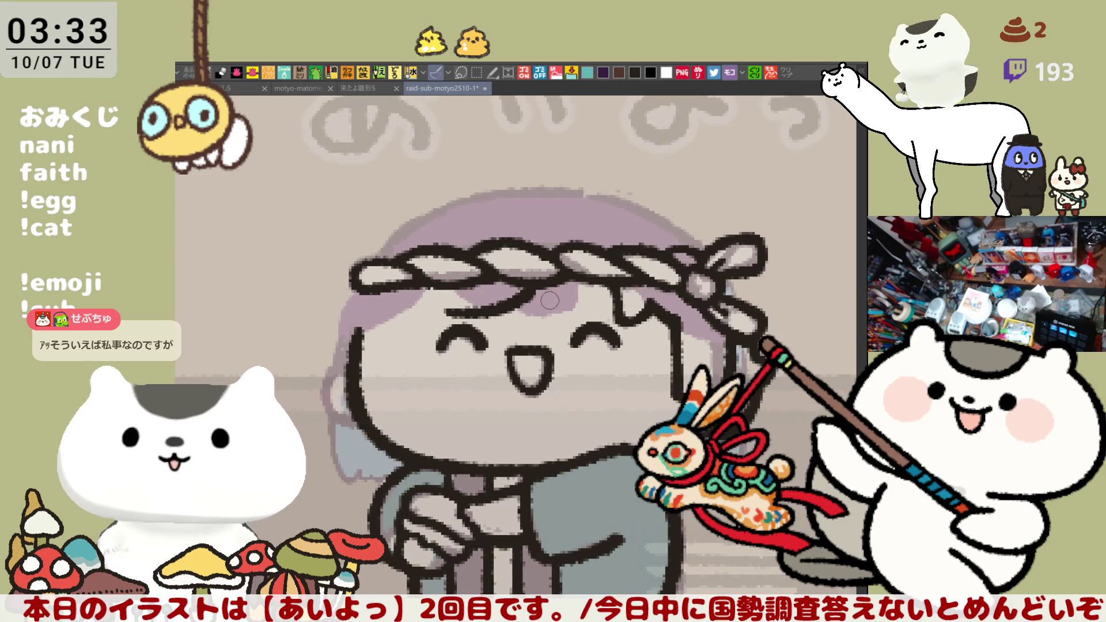
Draw curved strokes above the left eye and a wavy edge at the left hairline.
drag(431, 300, 450, 310)
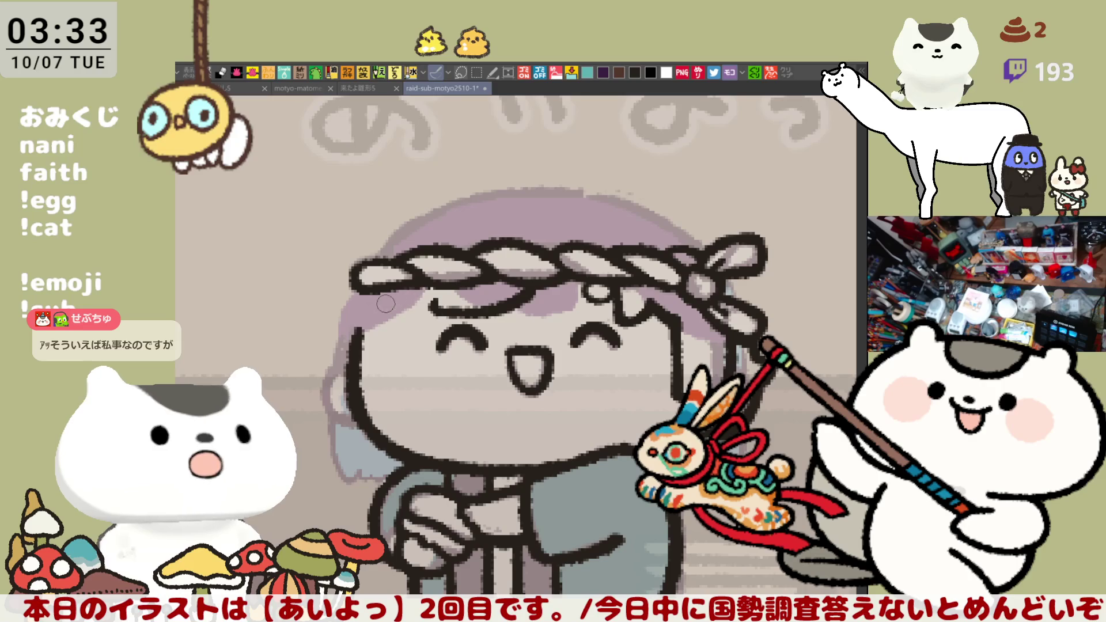
drag(385, 302, 433, 302)
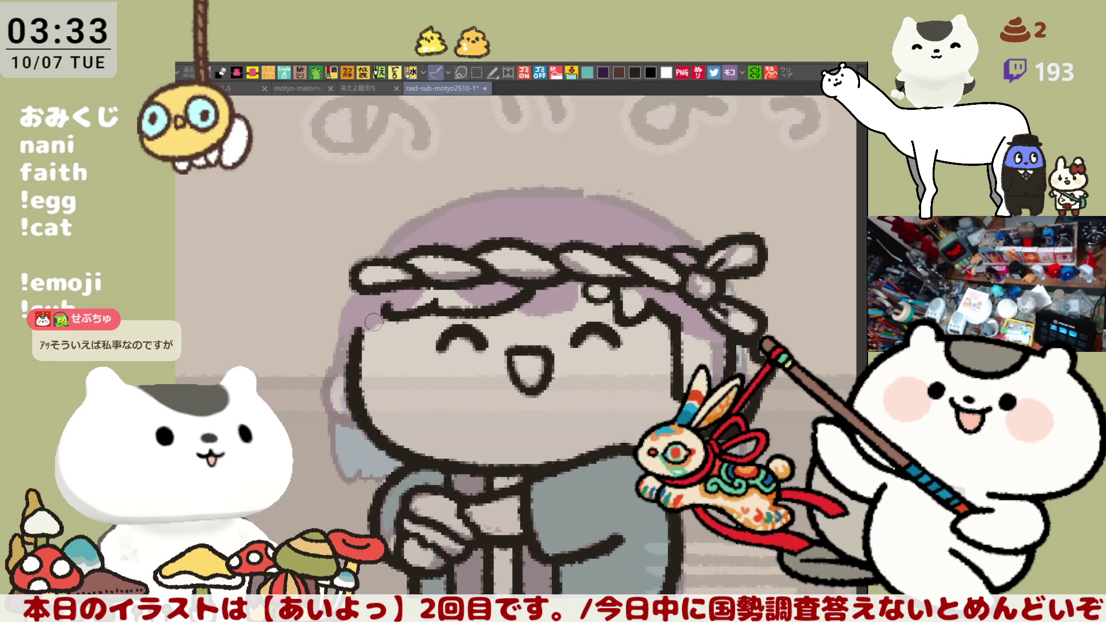
mouse_move(371, 312)
mouse_down()
mouse_move(357, 322)
mouse_move(379, 339)
mouse_up()
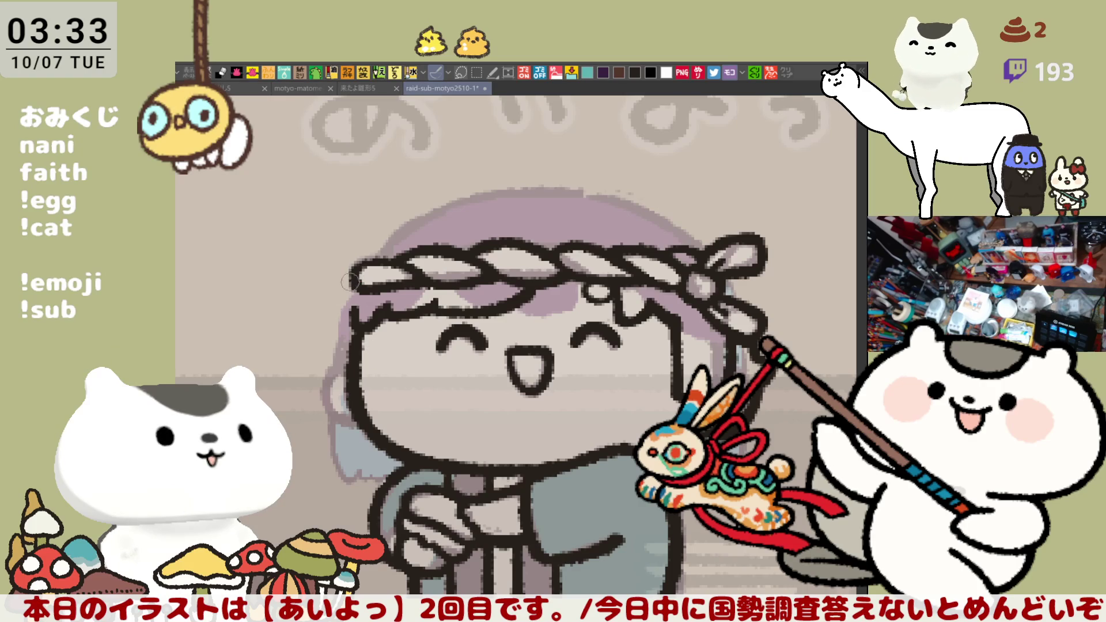
Draw a dark hair strand down the left hairline, redoing it several times.
mouse_move(358, 278)
mouse_down()
mouse_move(324, 330)
mouse_move(328, 397)
mouse_up()
key(ctrl+z)
key(ctrl+z)
drag(363, 274, 326, 392)
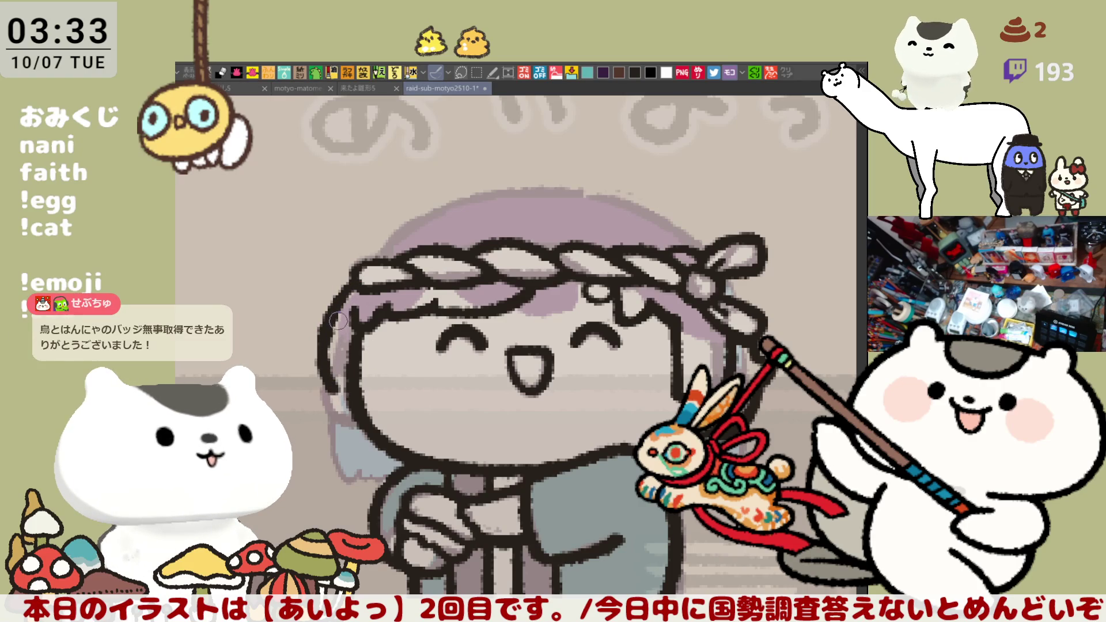
key(ctrl+z)
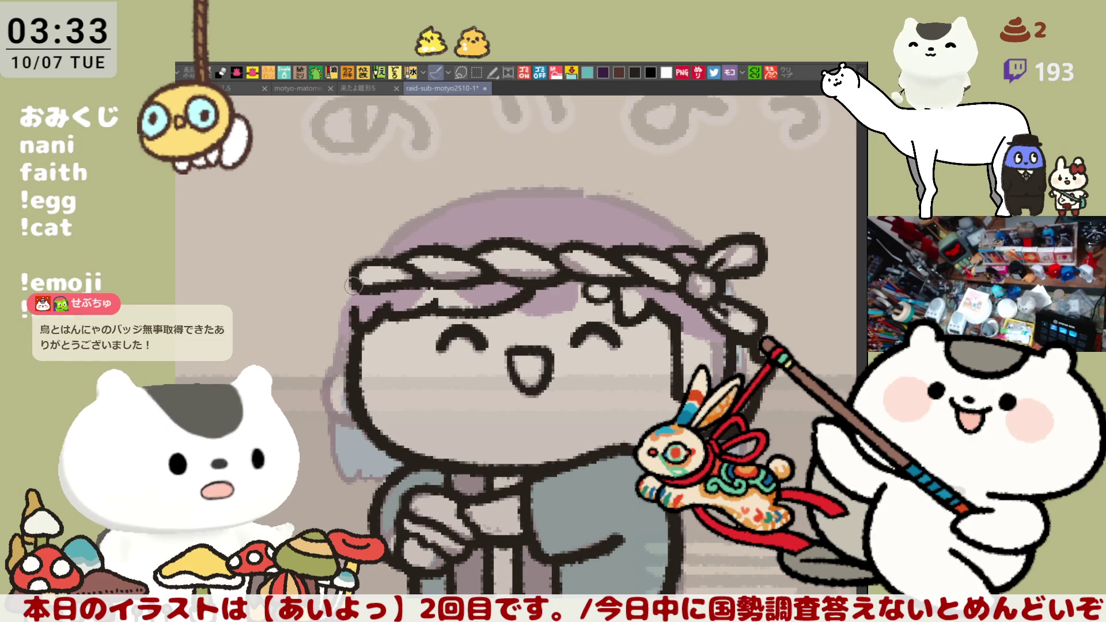
key(ctrl+y)
key(ctrl+z)
drag(361, 279, 320, 369)
key(ctrl+z)
drag(360, 272, 320, 369)
key(ctrl+z)
drag(354, 271, 319, 369)
key(ctrl+z)
drag(352, 272, 326, 374)
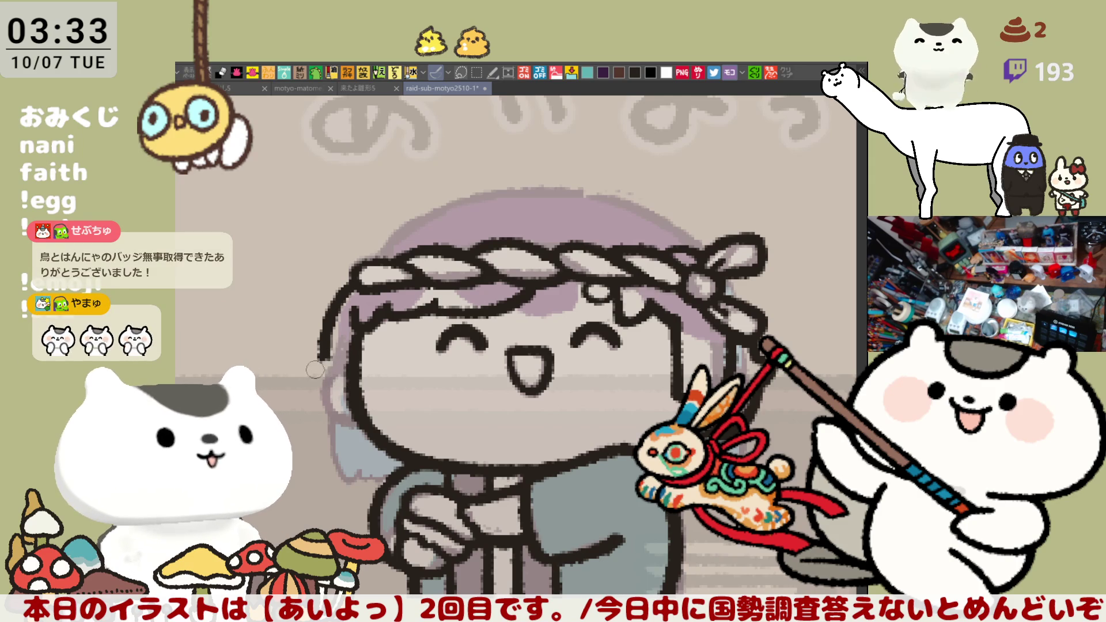
Extend the left hair outline further down the face.
mouse_move(323, 352)
mouse_down()
mouse_move(309, 372)
mouse_move(325, 387)
mouse_up()
key(ctrl+z)
drag(323, 347, 325, 385)
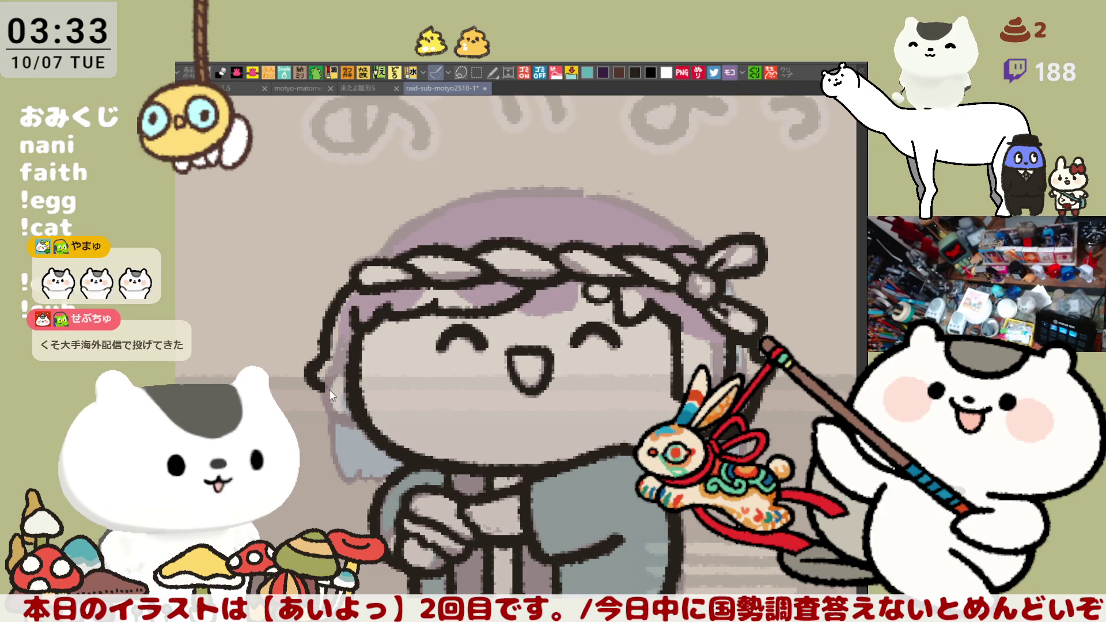
drag(375, 459, 318, 375)
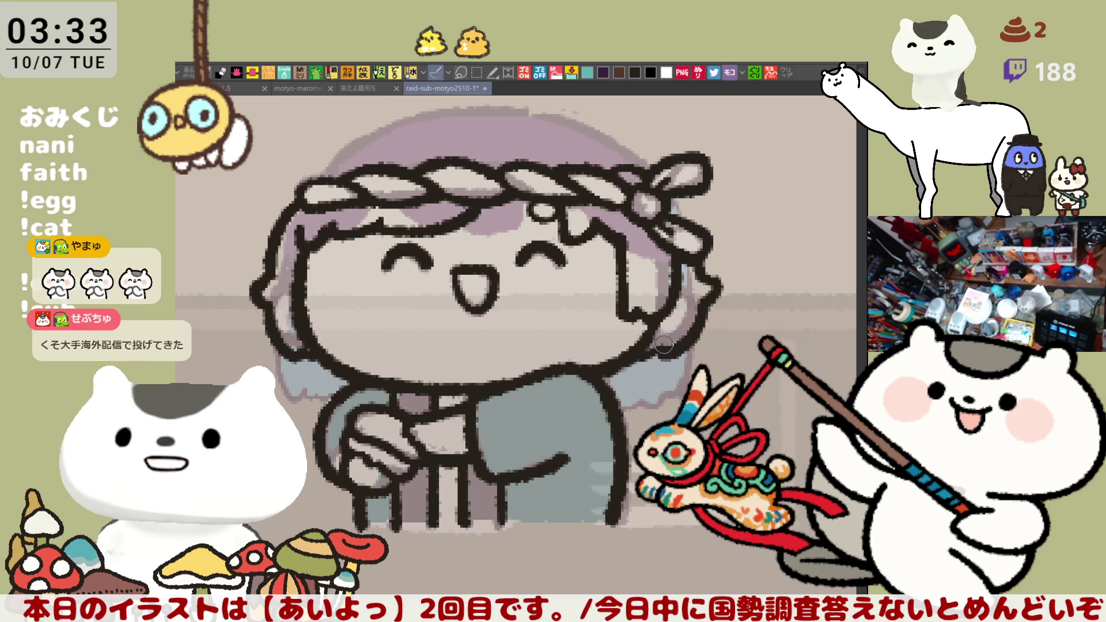
drag(532, 367, 565, 375)
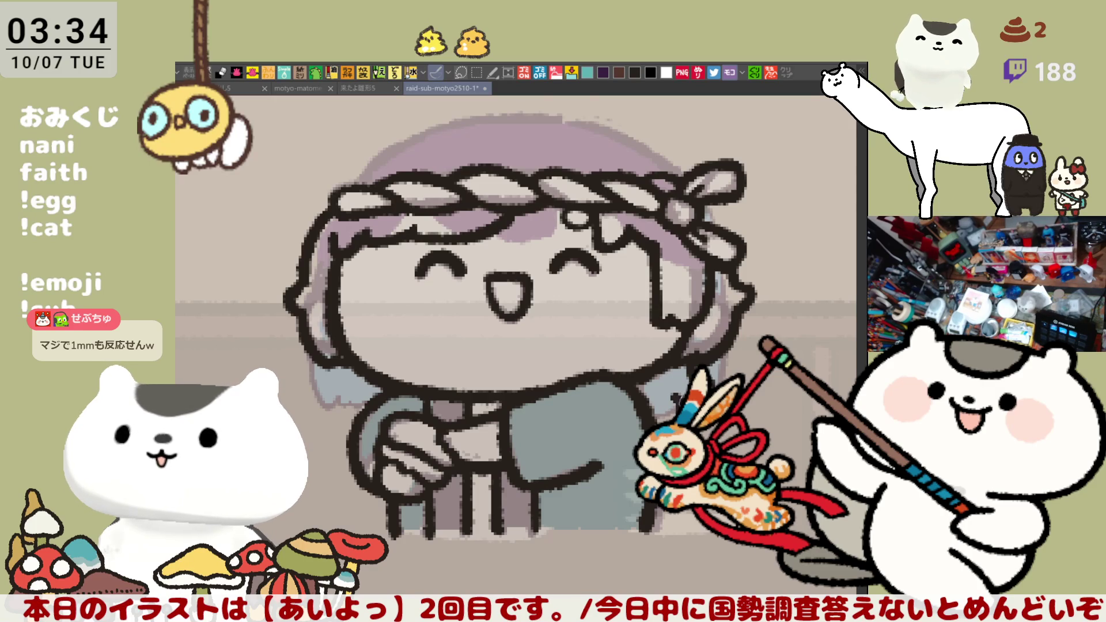
Lighten the hair tips over the left shoulder, checking with mirrored and slightly rotated views.
key(h)
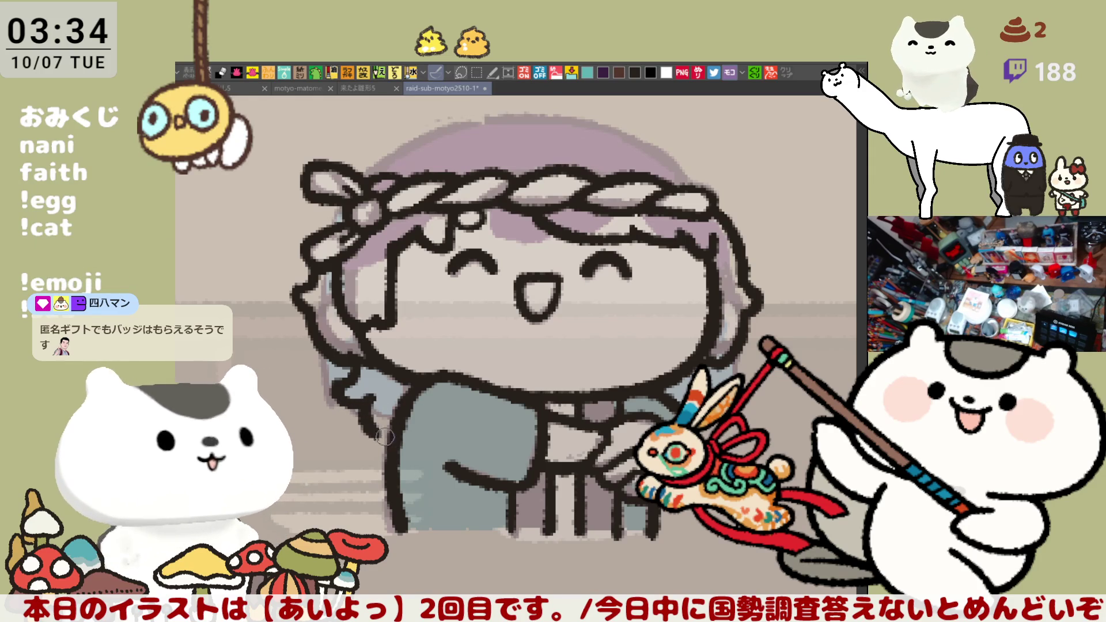
key(h)
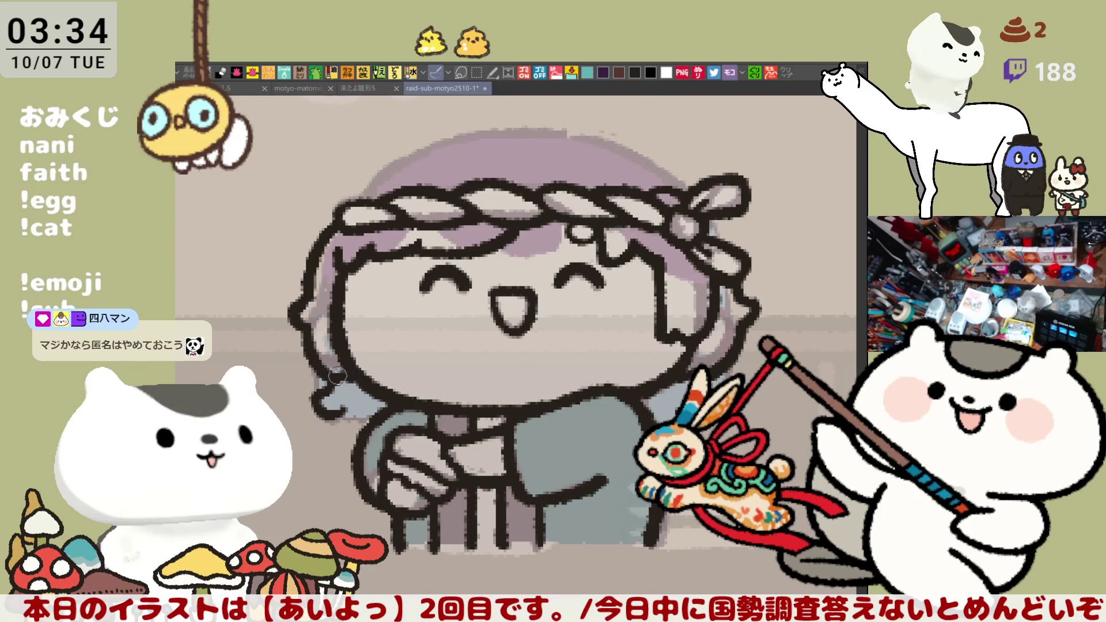
mouse_move(341, 405)
mouse_down()
mouse_move(374, 426)
mouse_move(345, 406)
mouse_move(341, 427)
mouse_move(357, 444)
mouse_up()
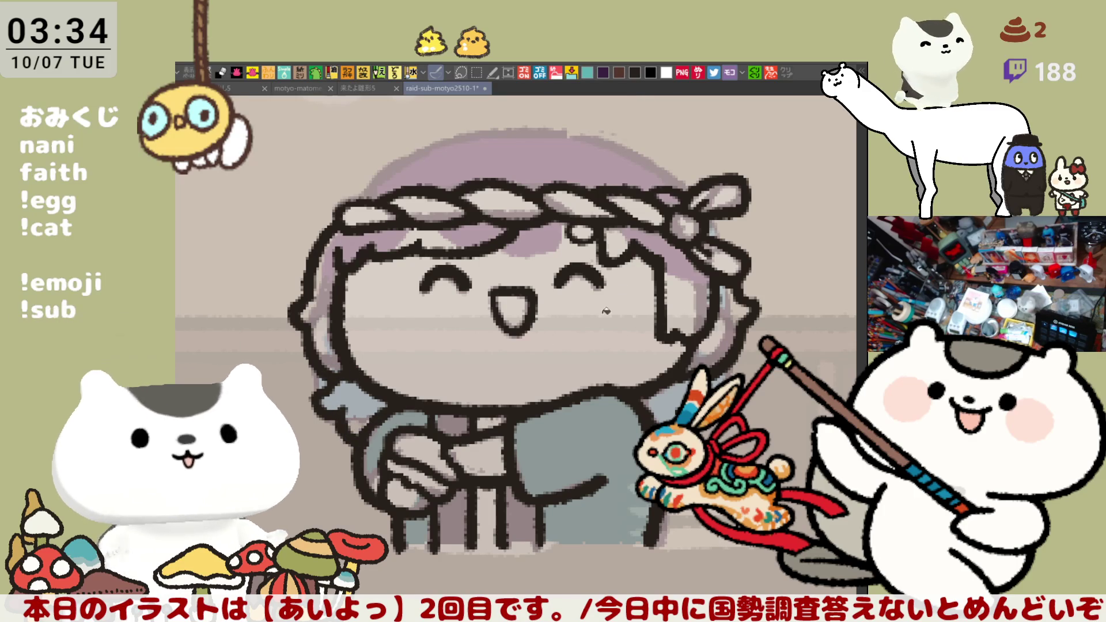
key(asciicircum)
key(asciicircum)
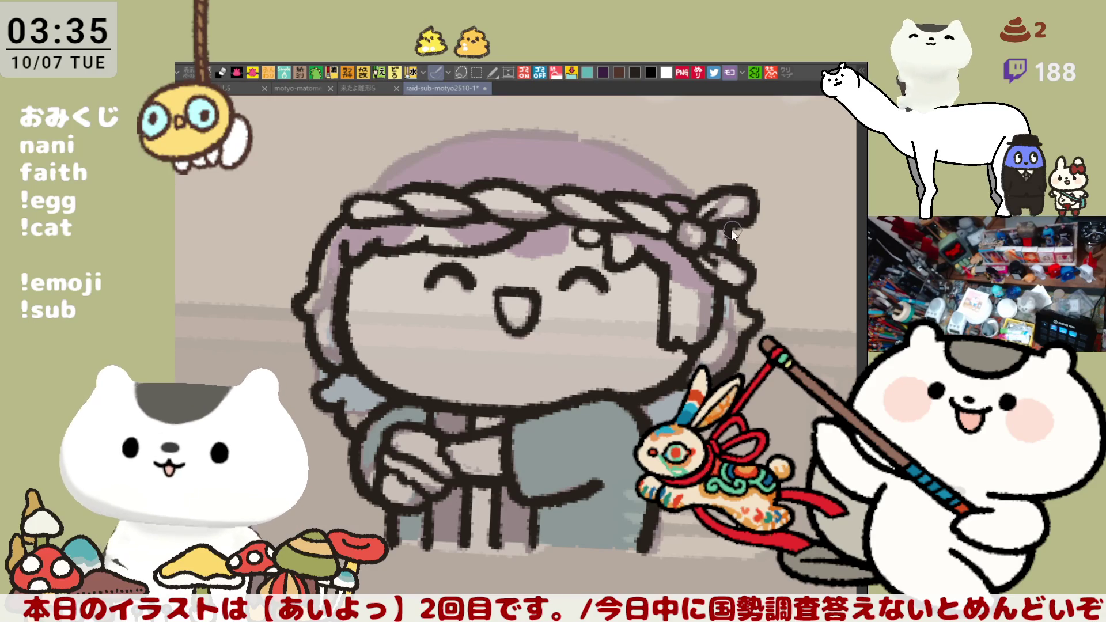
key(h)
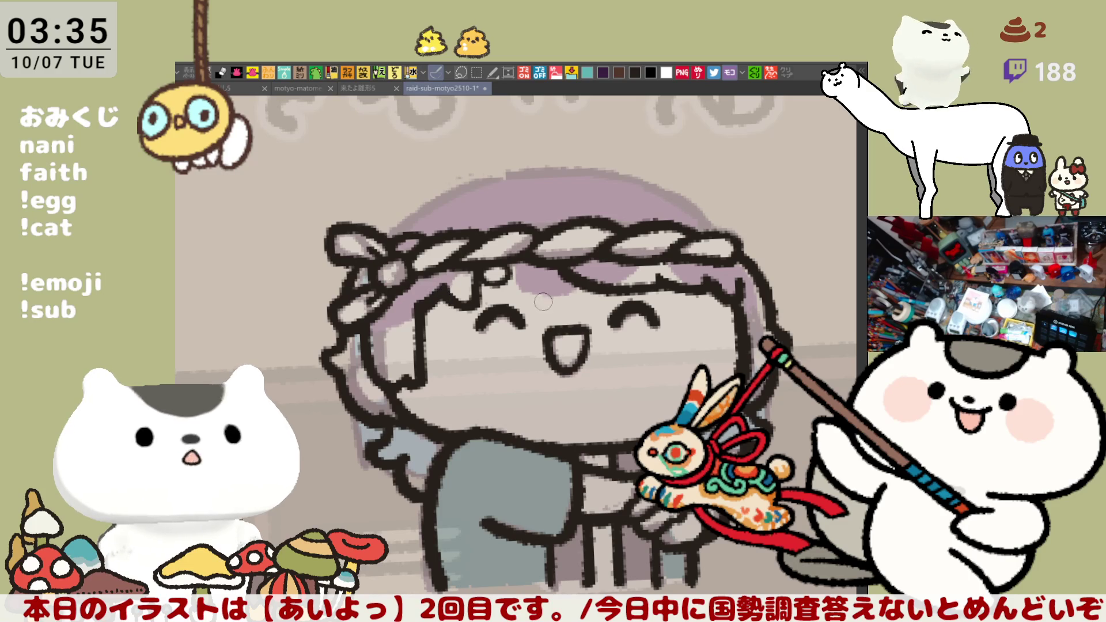
Sketch a curved line above the character's hair, redrawing it once.
key(h)
drag(470, 167, 596, 227)
key(ctrl+z)
drag(482, 165, 611, 228)
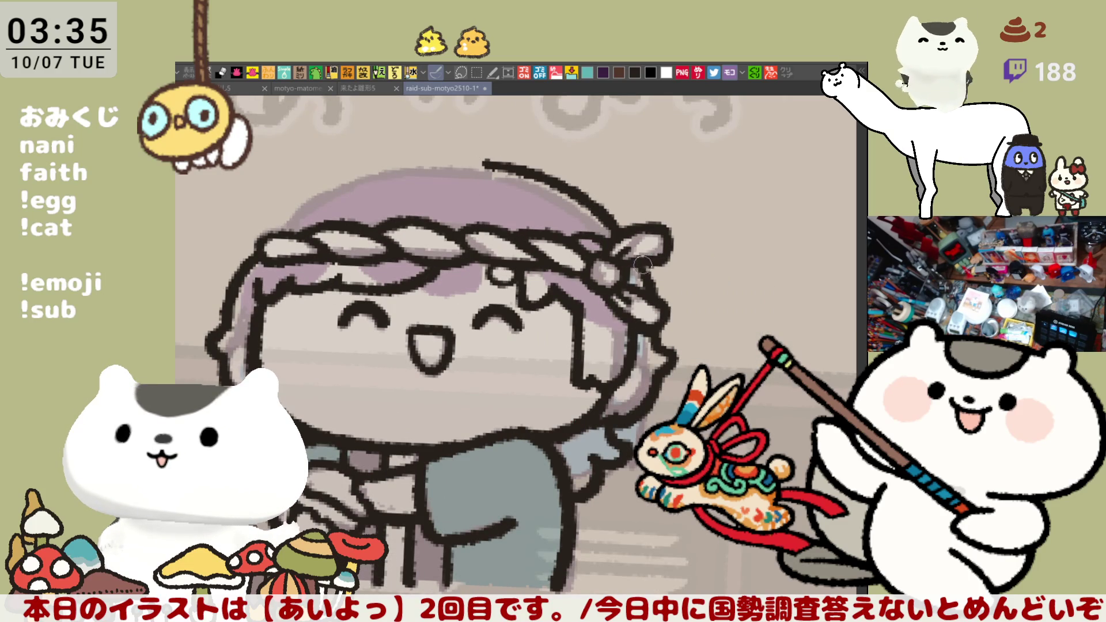
Redraw the arc over the head repeatedly until its height and length look right.
key(h)
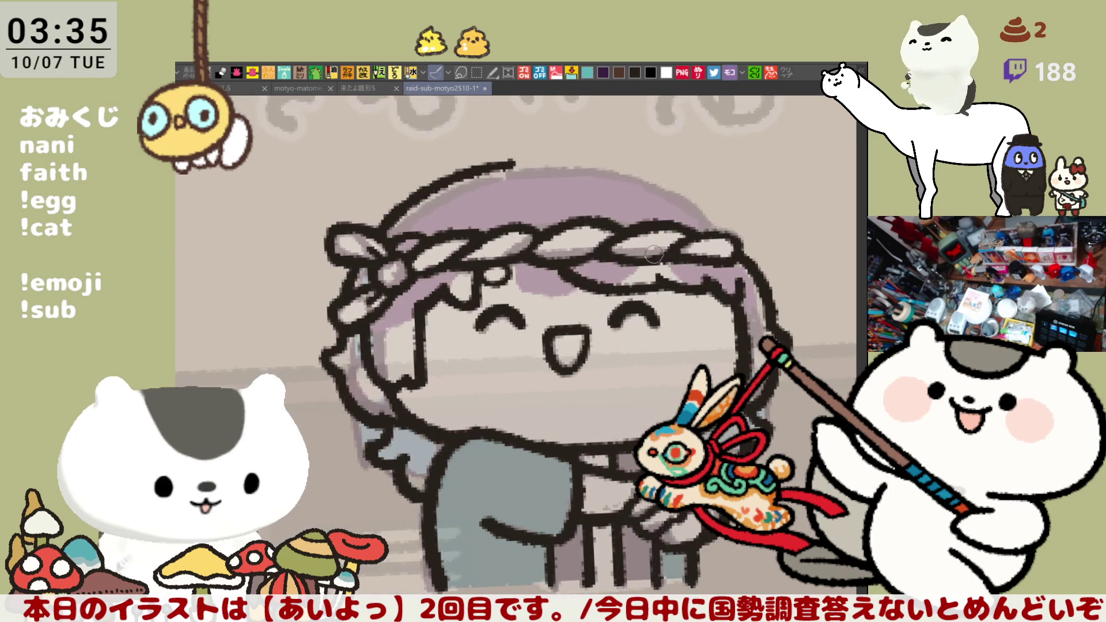
drag(427, 187, 545, 157)
key(ctrl+z)
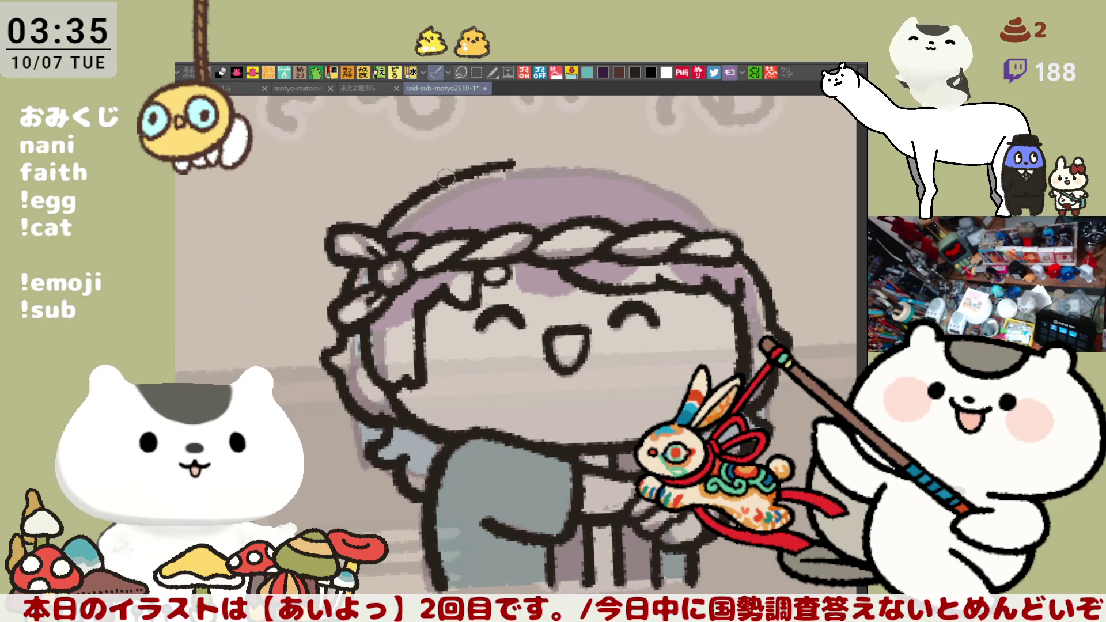
drag(413, 194, 582, 157)
key(ctrl+z)
drag(413, 195, 567, 151)
key(ctrl+z)
drag(413, 195, 572, 155)
key(ctrl+z)
drag(413, 195, 557, 164)
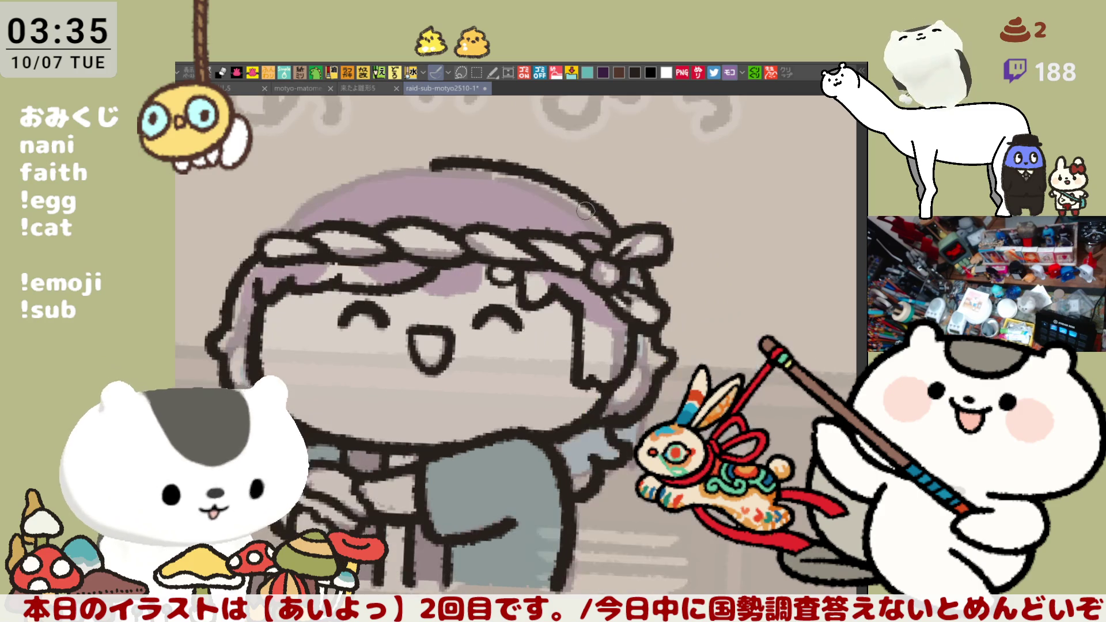
Refine the top-of-head line in mirrored view, thinning its start and thickening its top.
key(h)
key(minus)
drag(455, 185, 578, 194)
drag(489, 171, 552, 183)
drag(467, 174, 529, 173)
key(ctrl+z)
drag(458, 176, 597, 193)
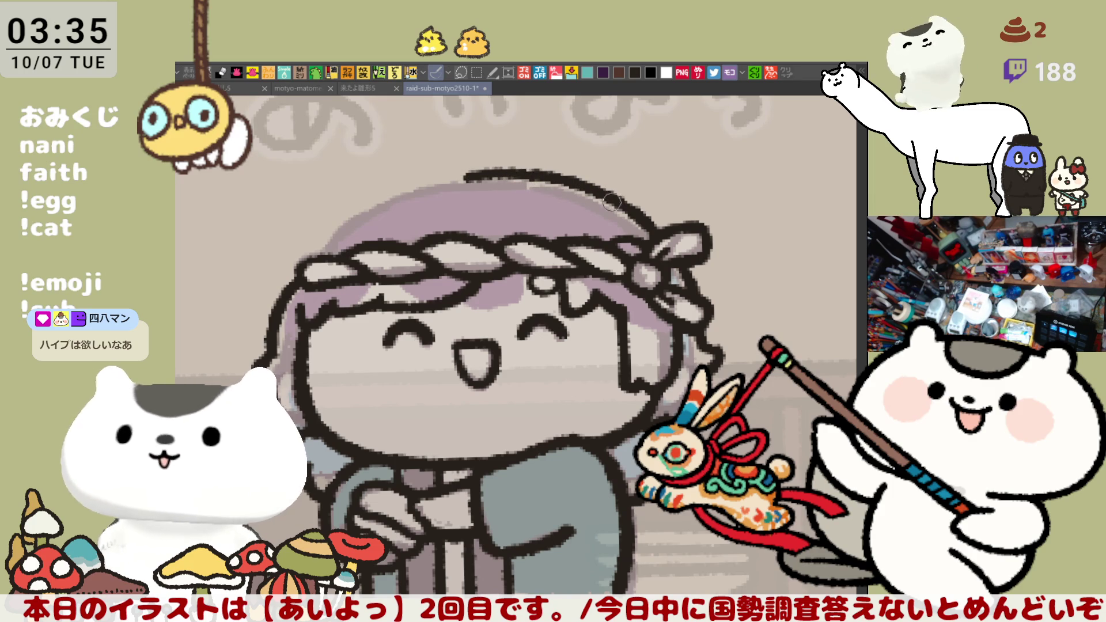
Redraw the top-of-head curve, extending the final stroke longer.
key(h)
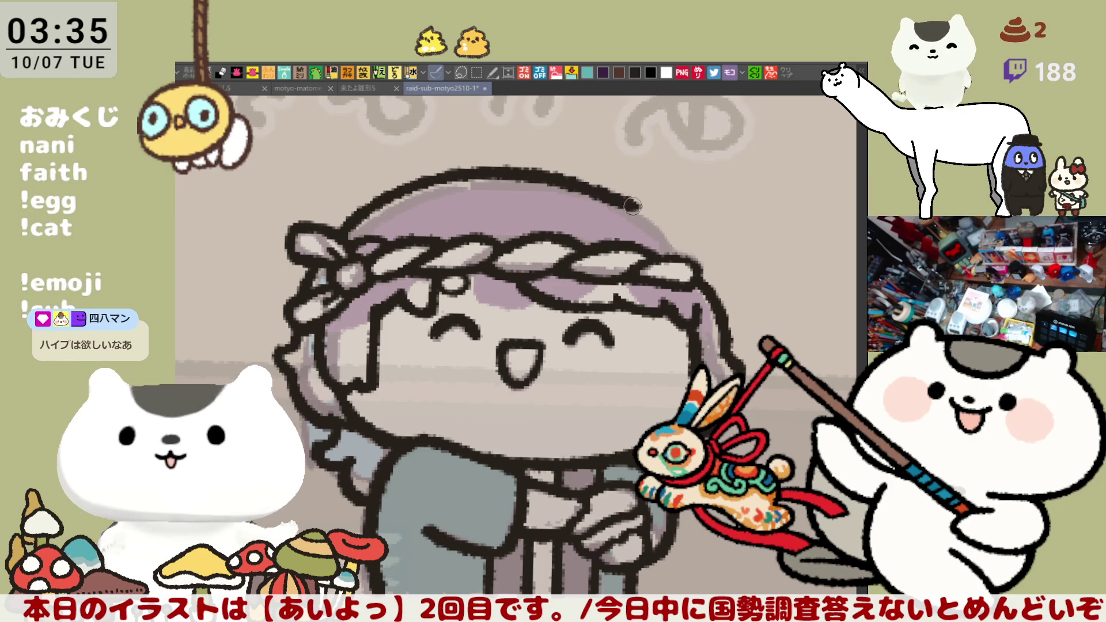
drag(481, 178, 648, 212)
key(ctrl+z)
drag(461, 174, 637, 213)
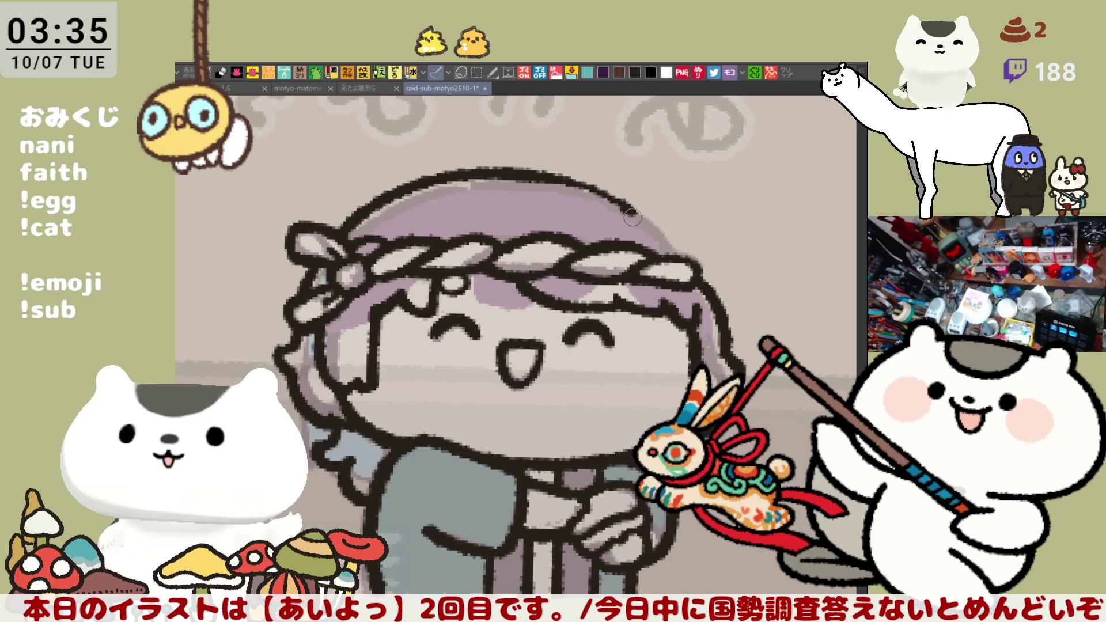
drag(546, 179, 663, 230)
key(ctrl+z)
mouse_move(553, 180)
mouse_down()
mouse_move(651, 223)
mouse_move(397, 379)
mouse_up()
Try the left head outline several times, leaving it undone.
key(ctrl+z)
drag(431, 271, 406, 410)
key(ctrl+z)
drag(432, 294, 412, 432)
key(ctrl+z)
drag(432, 285, 426, 461)
key(ctrl+z)
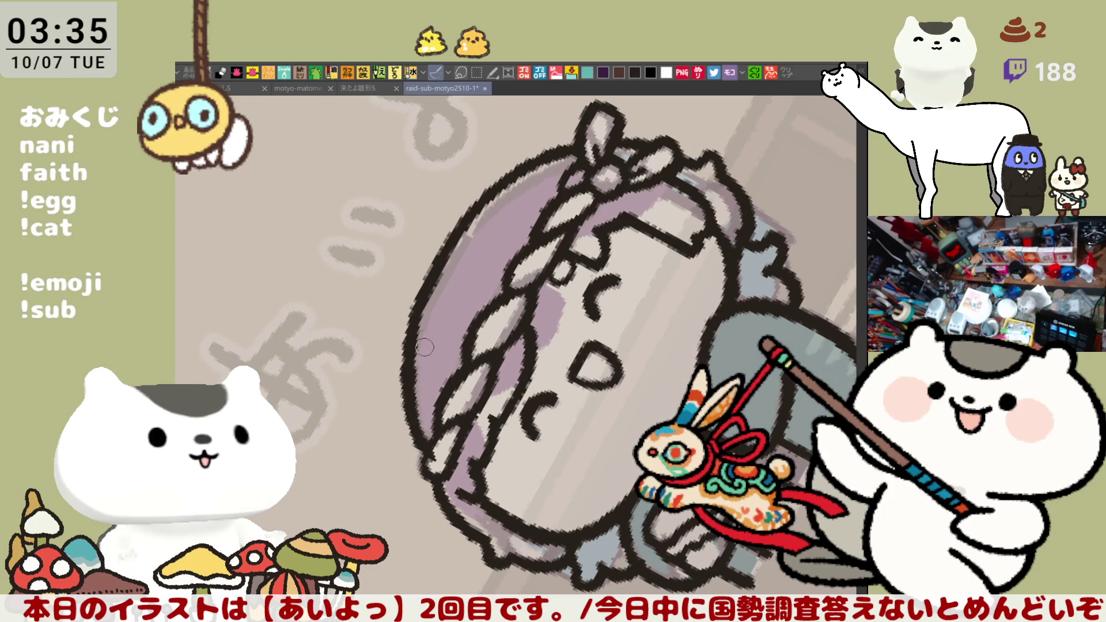
Reset the view upright, save the illustration, and mirror the canvas horizontally.
key(ctrl+at)
key(asciicircum)
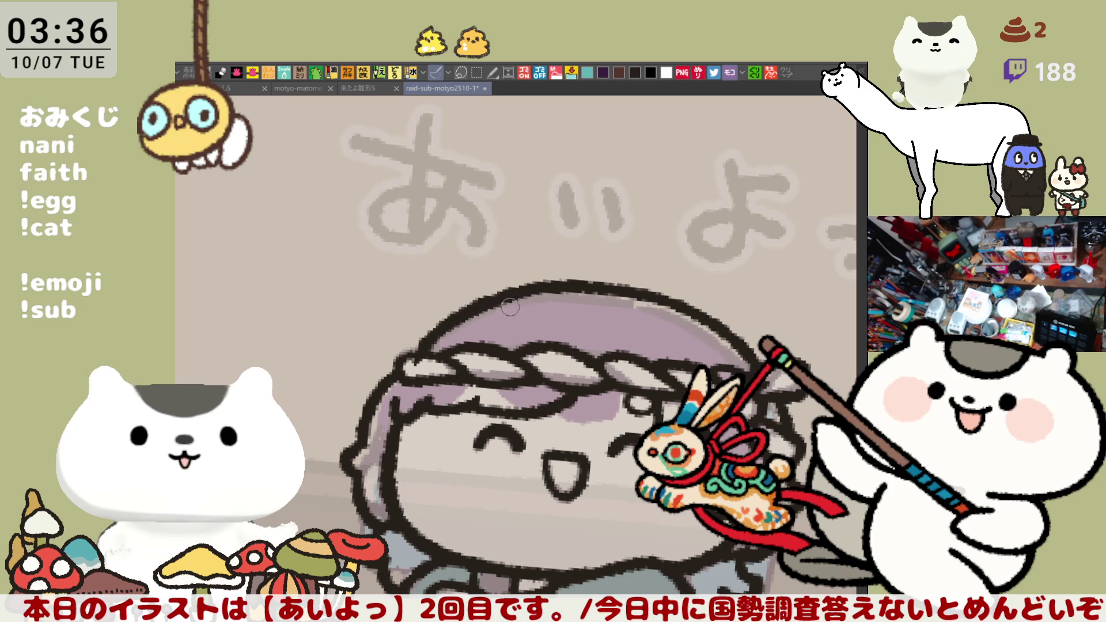
scroll(509, 307, down, 2)
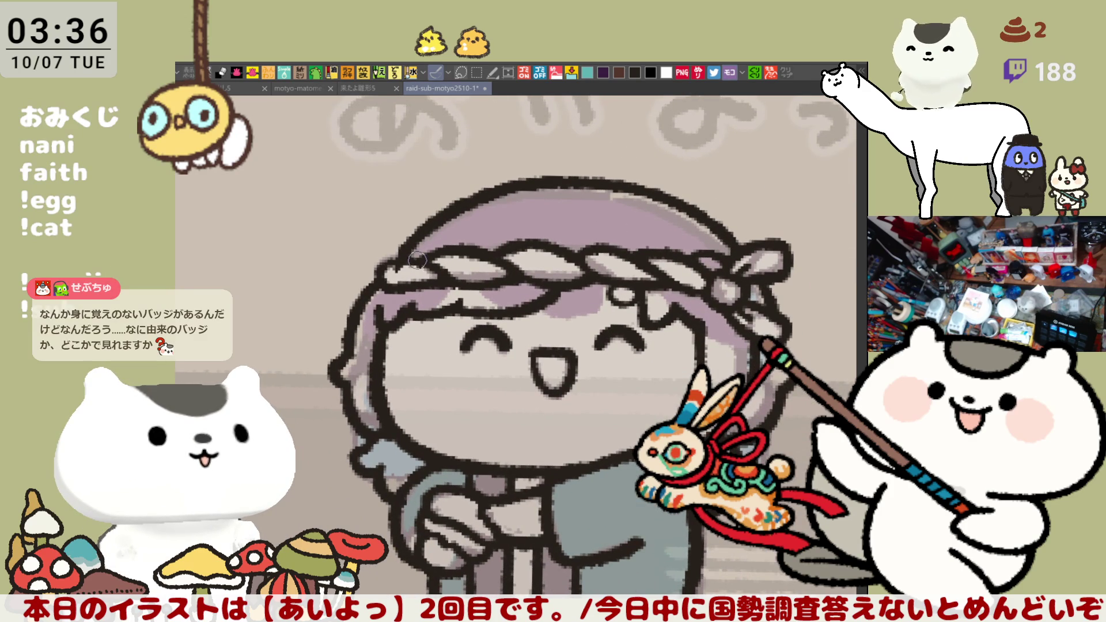
key(ctrl+s)
key(h)
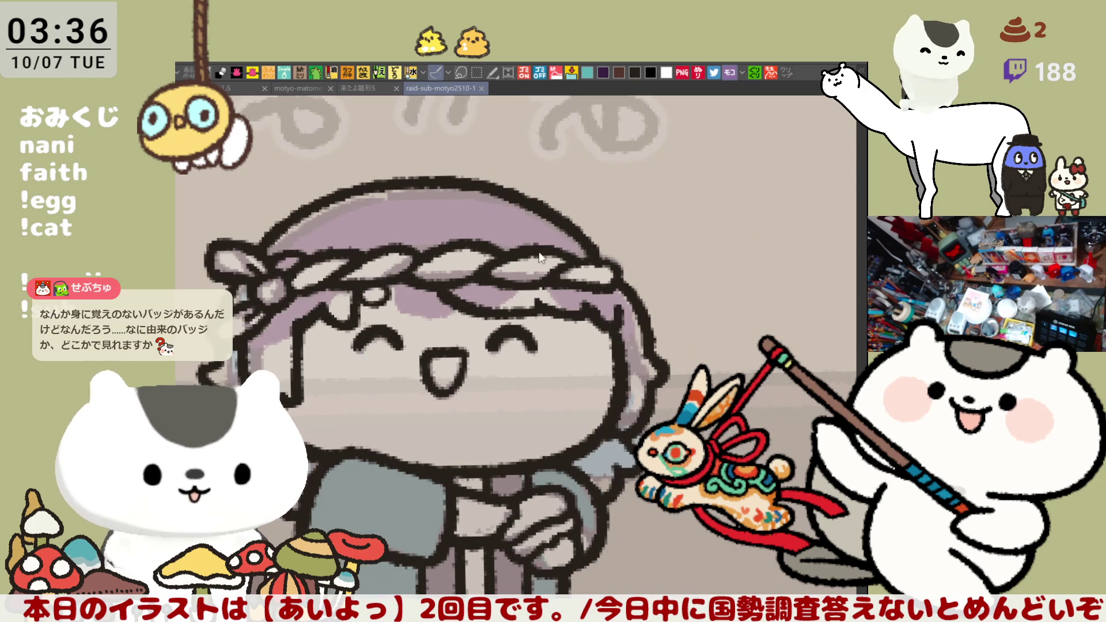
click(567, 235)
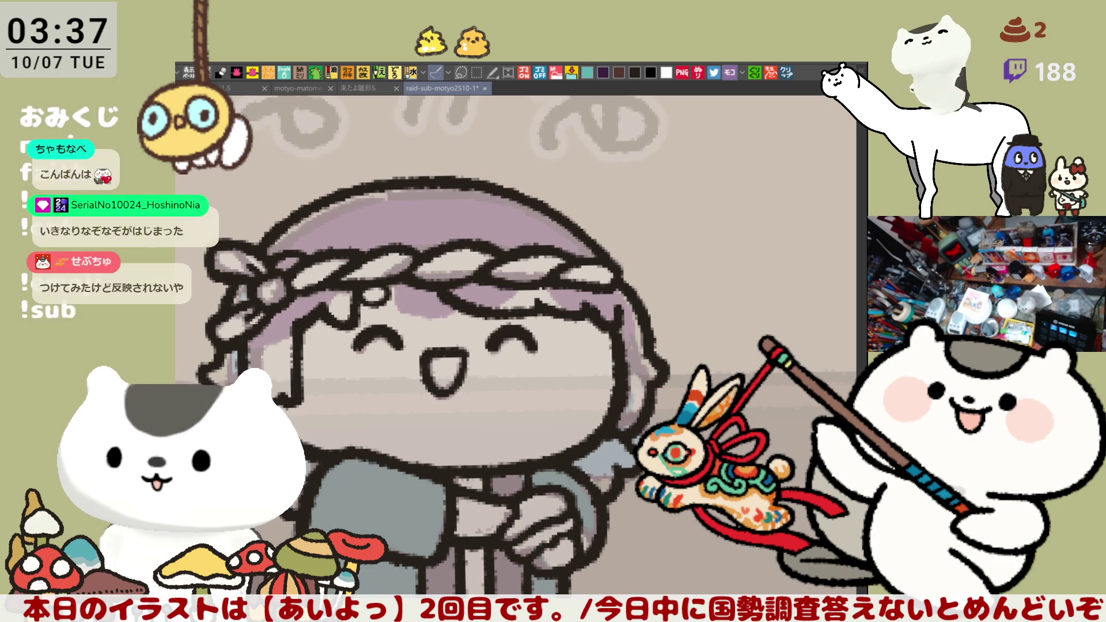
click(786, 72)
scroll(403, 411, up, 5)
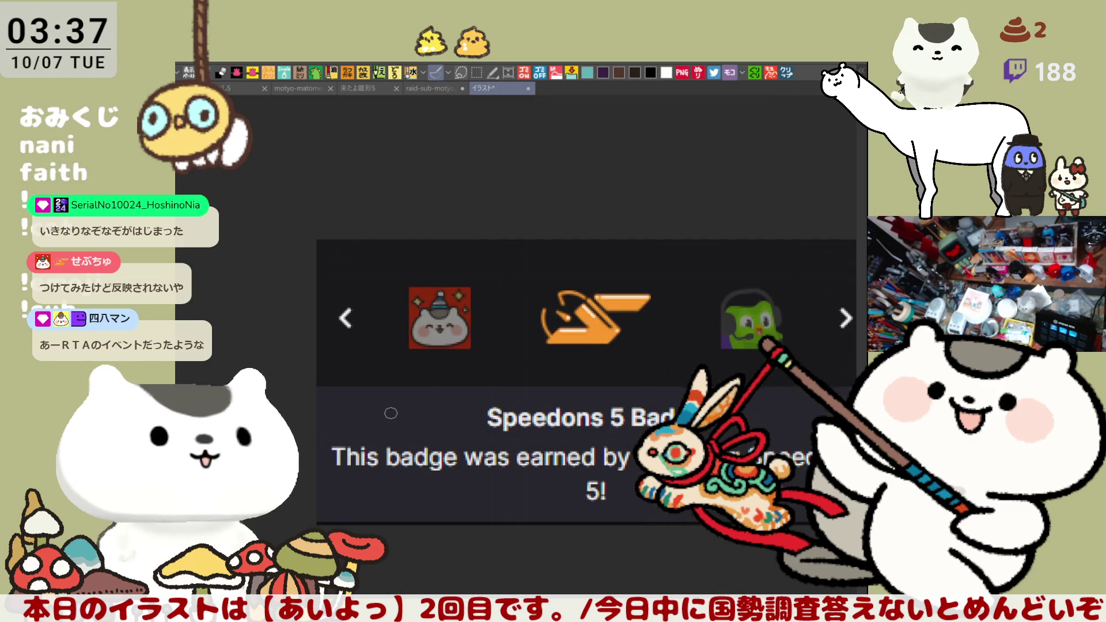
drag(391, 414, 300, 309)
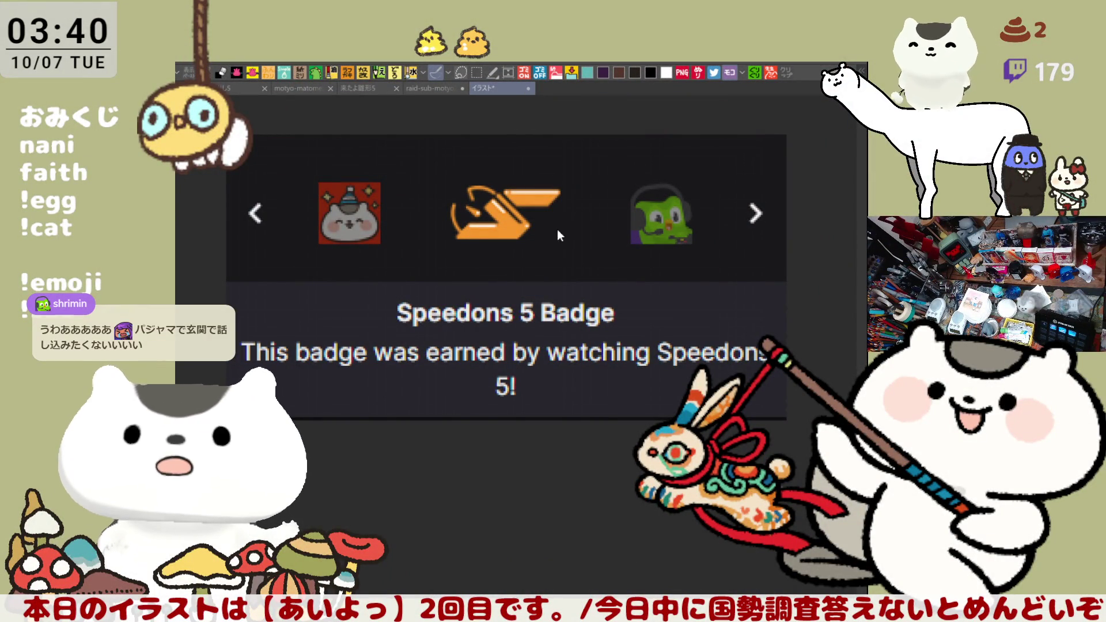
key(ctrl+w)
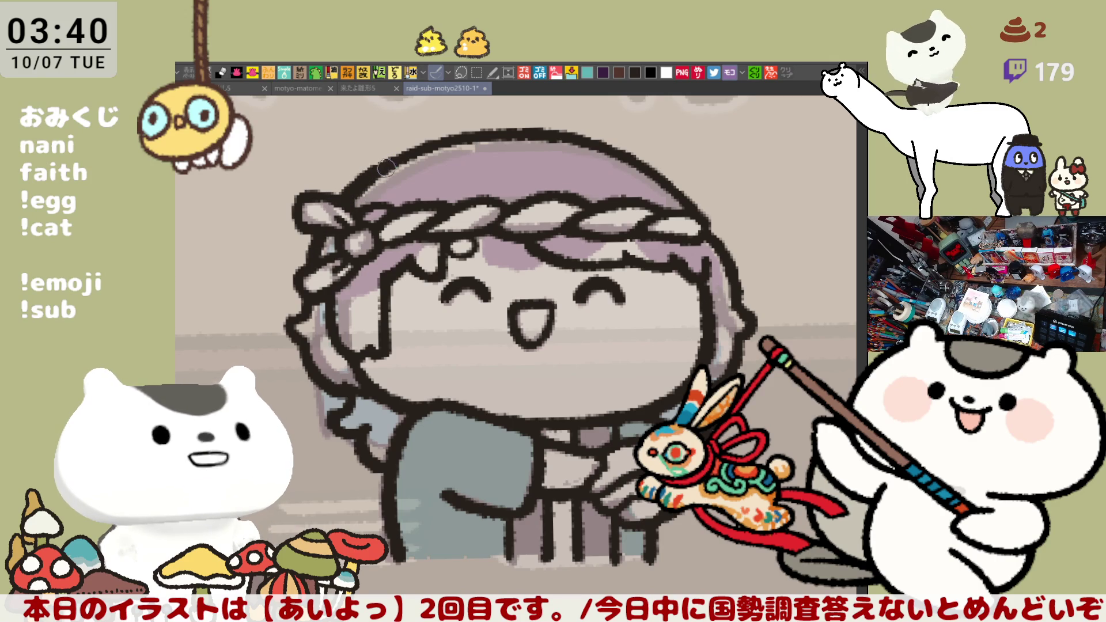
Dab ink on the headband and darken the head's top outline, then restore the view.
click(385, 171)
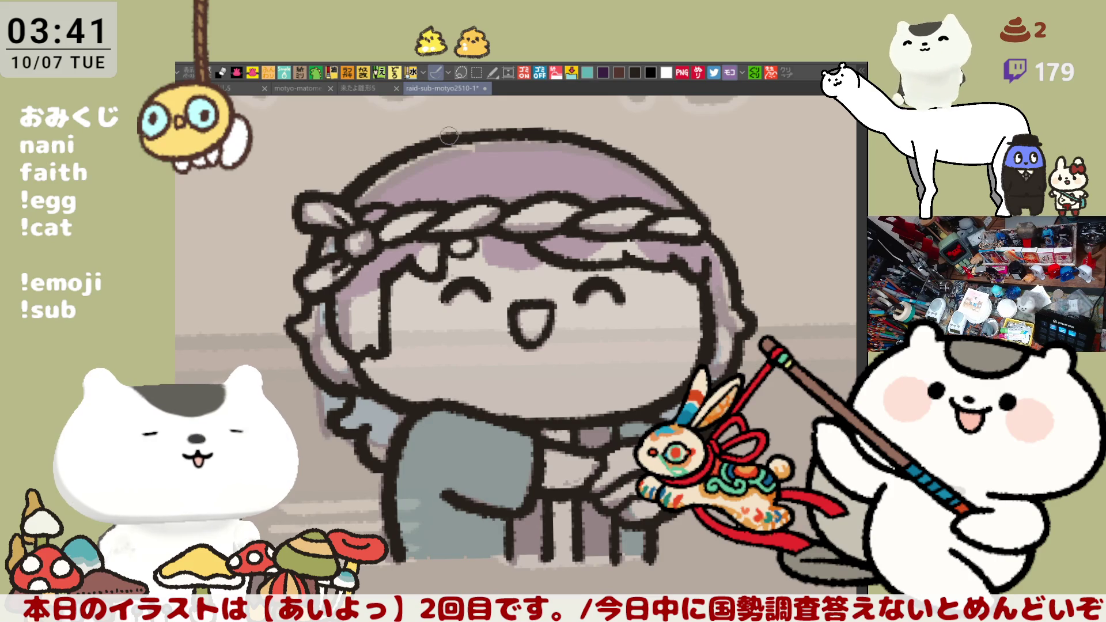
mouse_move(493, 130)
mouse_down()
mouse_move(458, 134)
mouse_move(527, 132)
mouse_up()
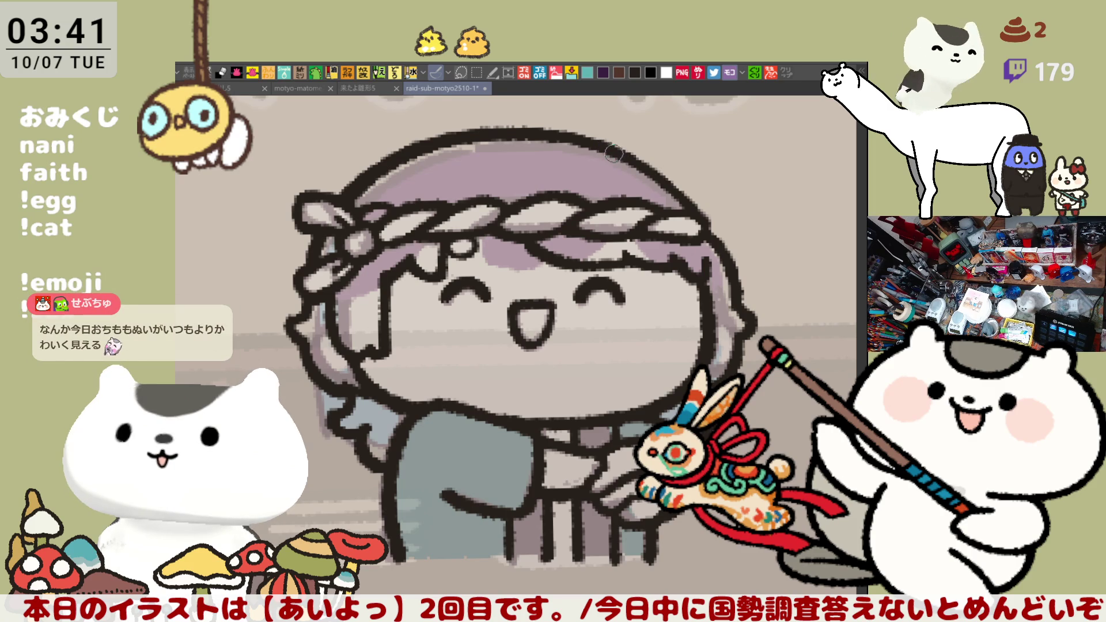
key(h)
drag(492, 243, 564, 234)
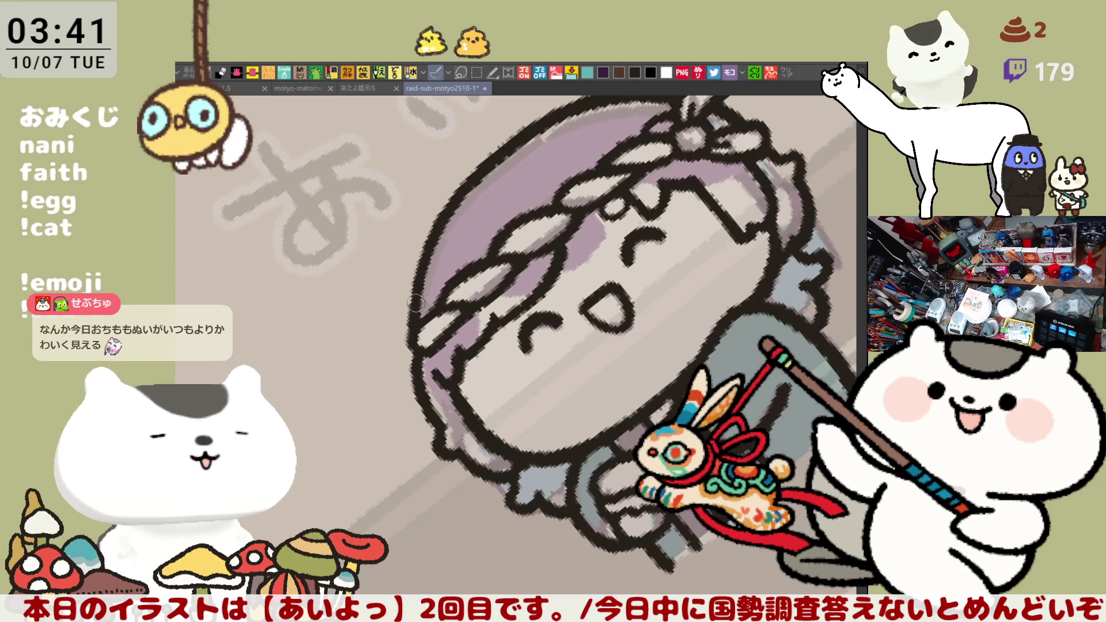
key(^)
key(^)
key(^)
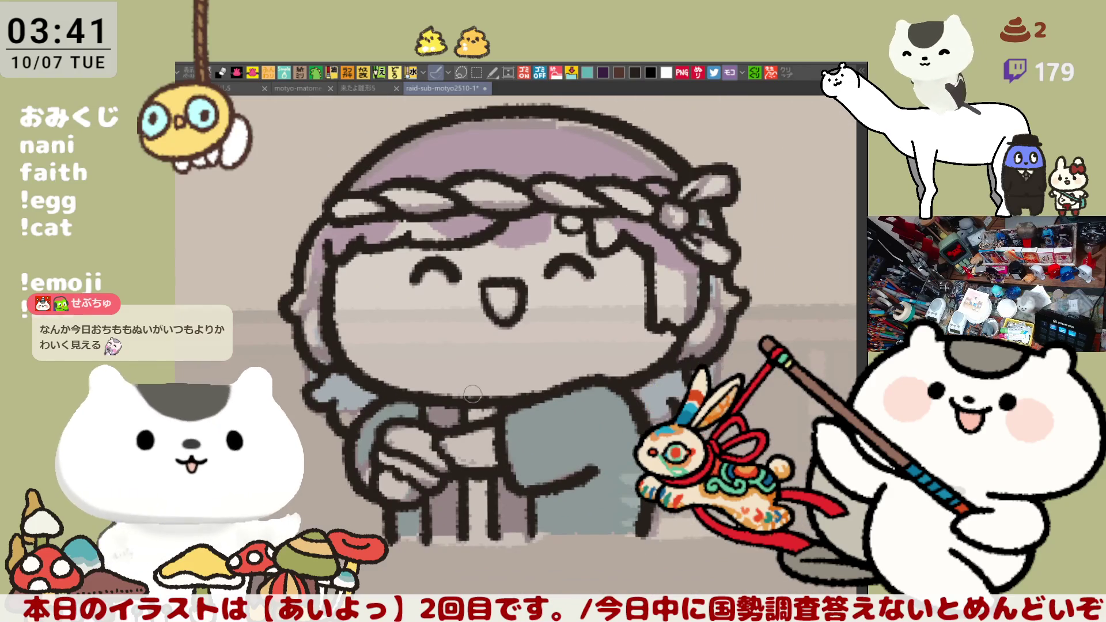
Erase the right part of the dark outline on top of the hair.
drag(576, 309, 574, 380)
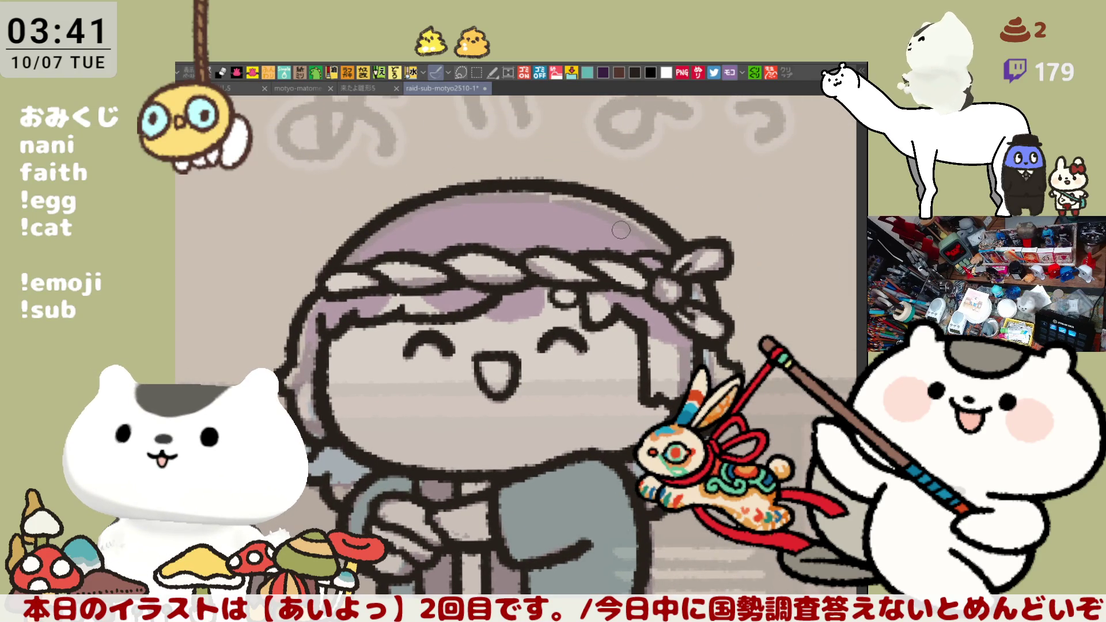
drag(597, 196, 680, 231)
mouse_move(611, 193)
mouse_down()
mouse_move(559, 187)
mouse_move(540, 201)
mouse_move(559, 248)
mouse_up()
Try the curved hair tuft above the head repeatedly, undoing each attempt.
key(ctrl+z)
mouse_move(545, 164)
mouse_down()
mouse_move(530, 213)
mouse_move(584, 236)
mouse_move(543, 173)
mouse_move(592, 245)
mouse_up()
key(ctrl+z)
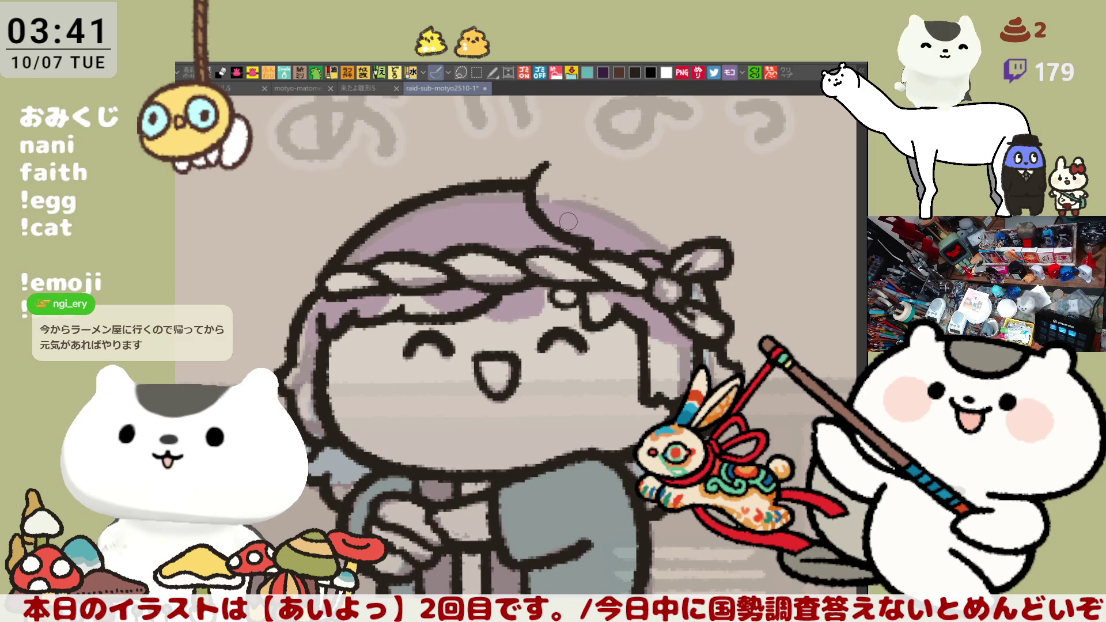
key(ctrl+z)
mouse_move(547, 165)
mouse_down()
mouse_move(535, 187)
mouse_move(599, 254)
mouse_up()
key(ctrl+z)
mouse_move(546, 164)
mouse_down()
mouse_move(547, 225)
mouse_move(607, 236)
mouse_up()
key(ctrl+z)
mouse_move(555, 161)
mouse_down()
mouse_move(524, 187)
mouse_move(608, 242)
mouse_up()
key(ctrl+z)
mouse_move(548, 163)
mouse_down()
mouse_move(522, 199)
mouse_move(593, 238)
mouse_up()
key(ctrl+z)
Draw a longer hair curl arcing right and down, and thin its start.
drag(526, 174, 591, 153)
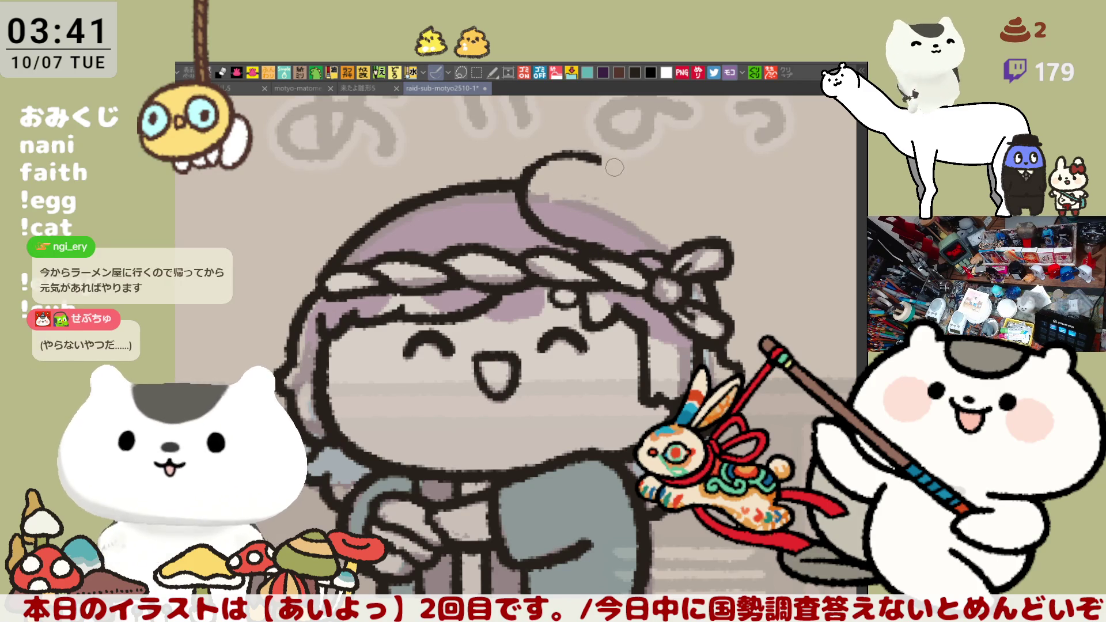
drag(599, 157, 667, 192)
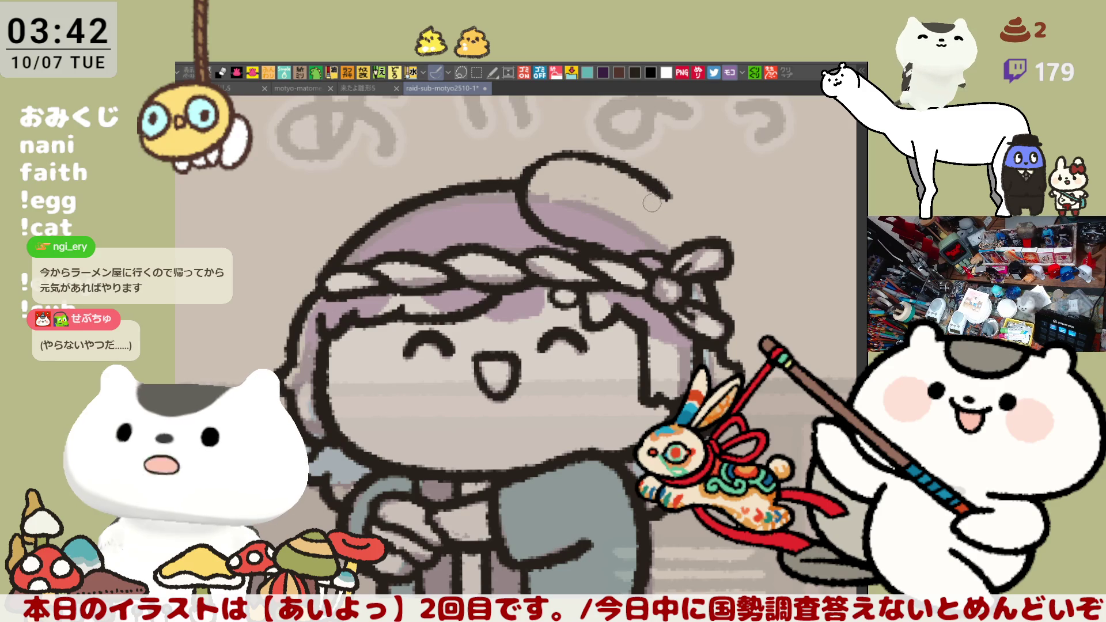
key(h)
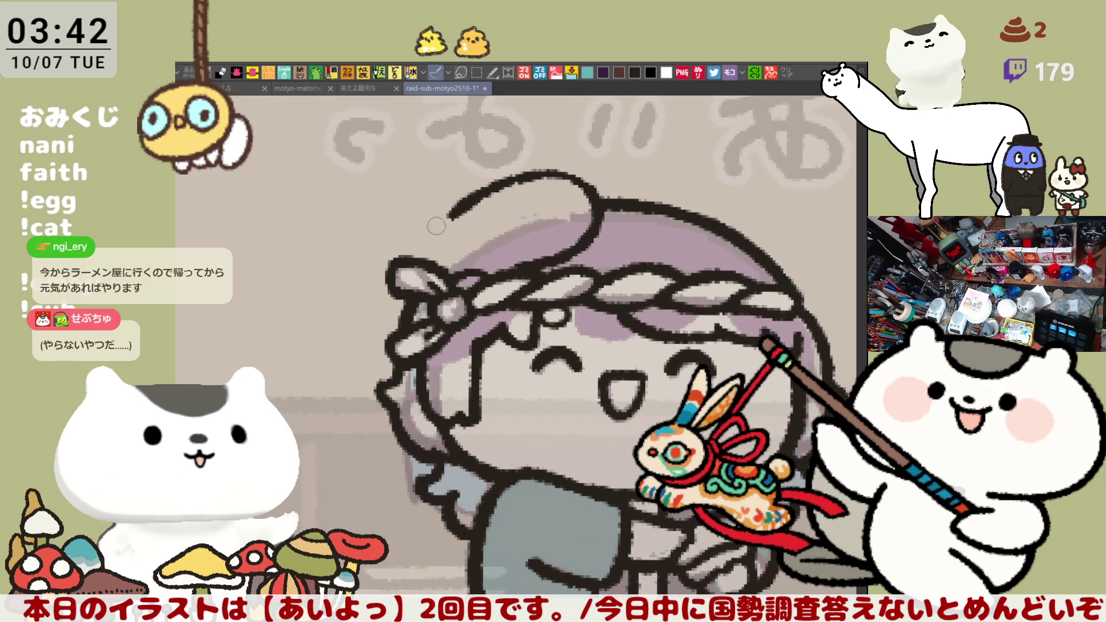
key(ctrl+z)
mouse_move(447, 217)
mouse_down()
mouse_move(487, 200)
mouse_move(433, 236)
mouse_move(430, 268)
mouse_up()
key(ctrl+z)
Retry the outline running from the curl down to the headband.
drag(455, 208, 429, 267)
key(ctrl+z)
drag(450, 211, 436, 270)
key(ctrl+z)
drag(447, 214, 435, 277)
key(ctrl+z)
key(ctrl+z)
mouse_move(421, 259)
mouse_down()
mouse_move(439, 250)
mouse_move(446, 269)
mouse_up()
key(ctrl+z)
key(ctrl+z)
Redraw the bun's upper-left outline and touch up its upper right.
key(ctrl+z)
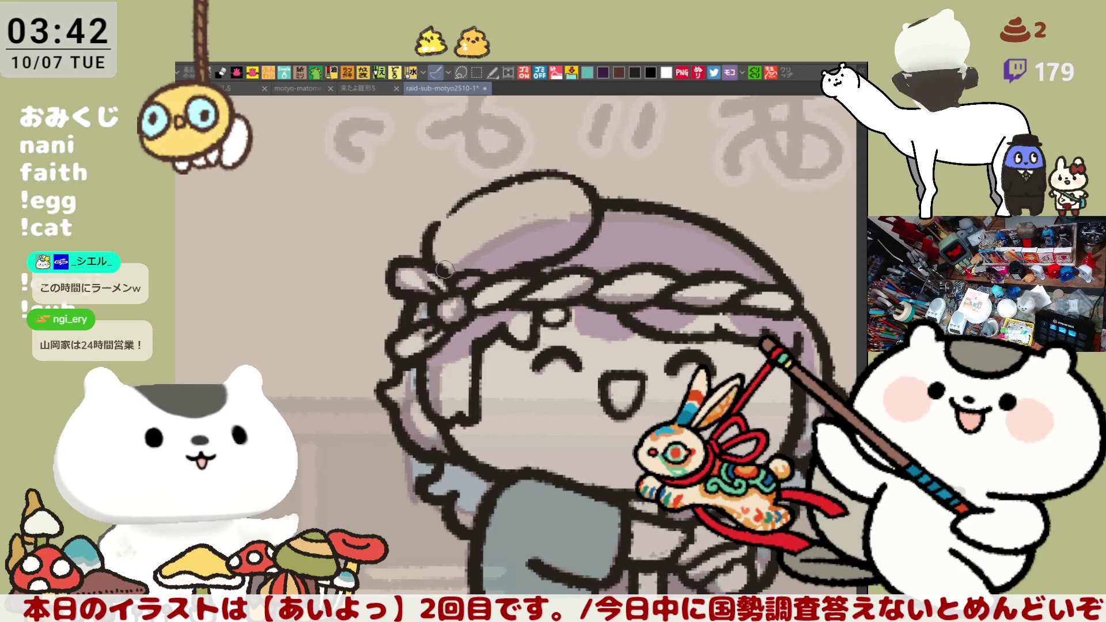
drag(440, 218, 484, 185)
key(ctrl+z)
mouse_move(438, 229)
mouse_down()
mouse_move(487, 183)
mouse_move(438, 230)
mouse_move(464, 199)
mouse_move(443, 219)
mouse_up()
key(ctrl+z)
key(ctrl+z)
drag(544, 173, 590, 191)
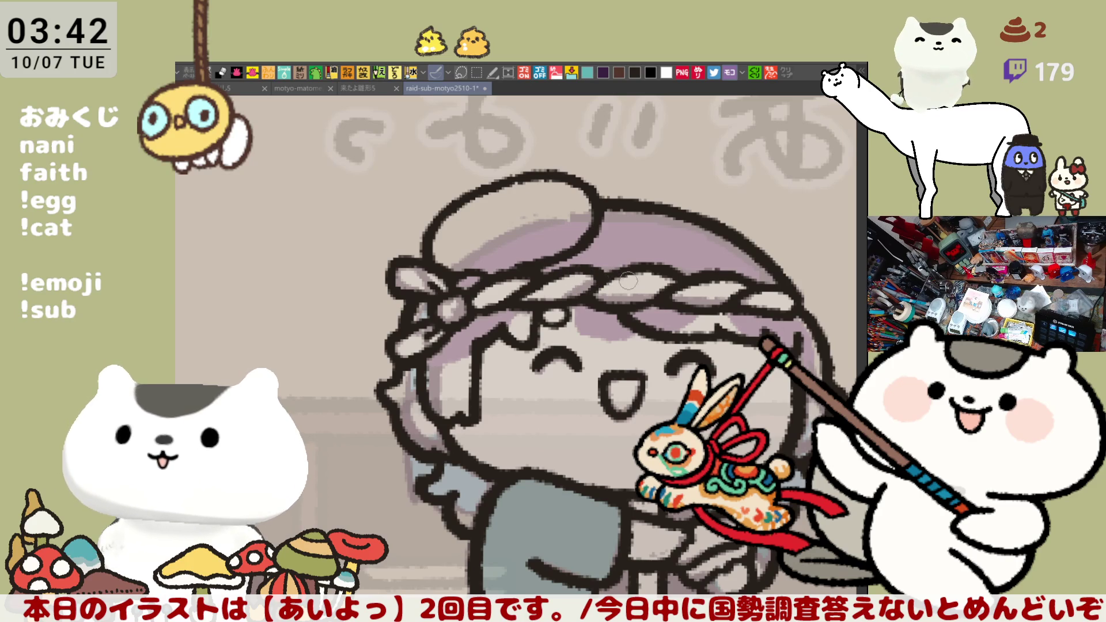
Thicken the bun's top outline and draw a curved line across the donut.
key(h)
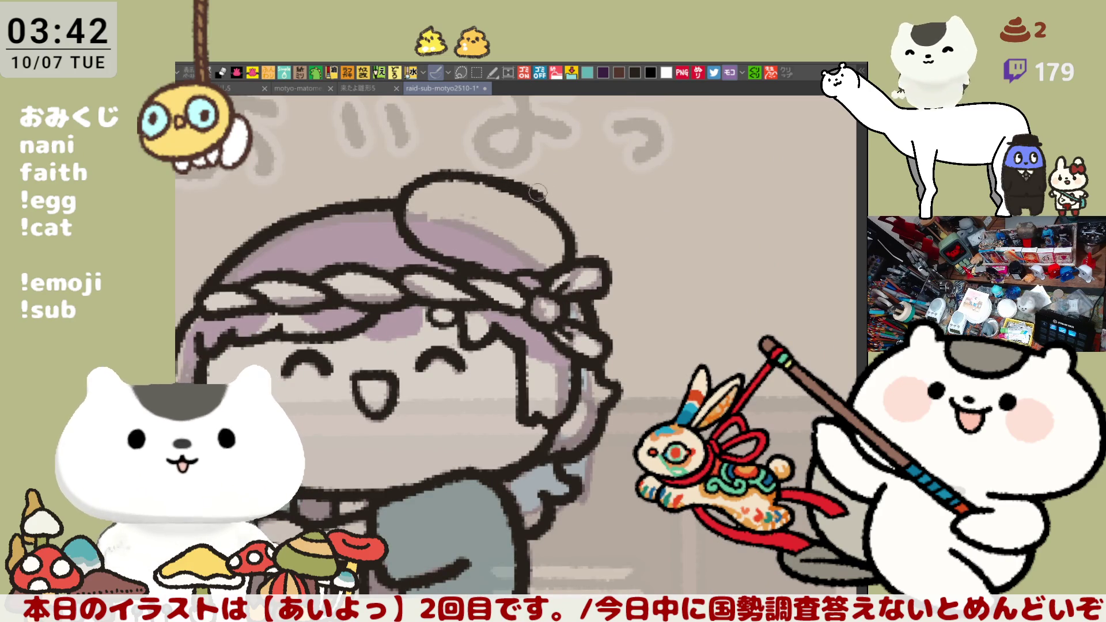
drag(490, 176, 530, 192)
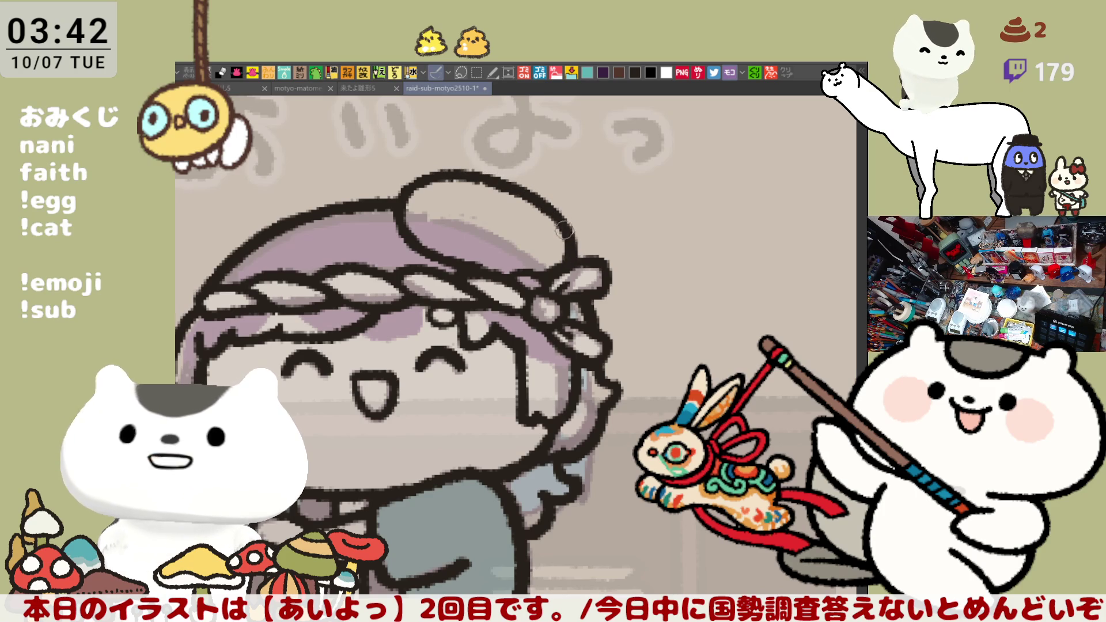
drag(477, 246, 526, 246)
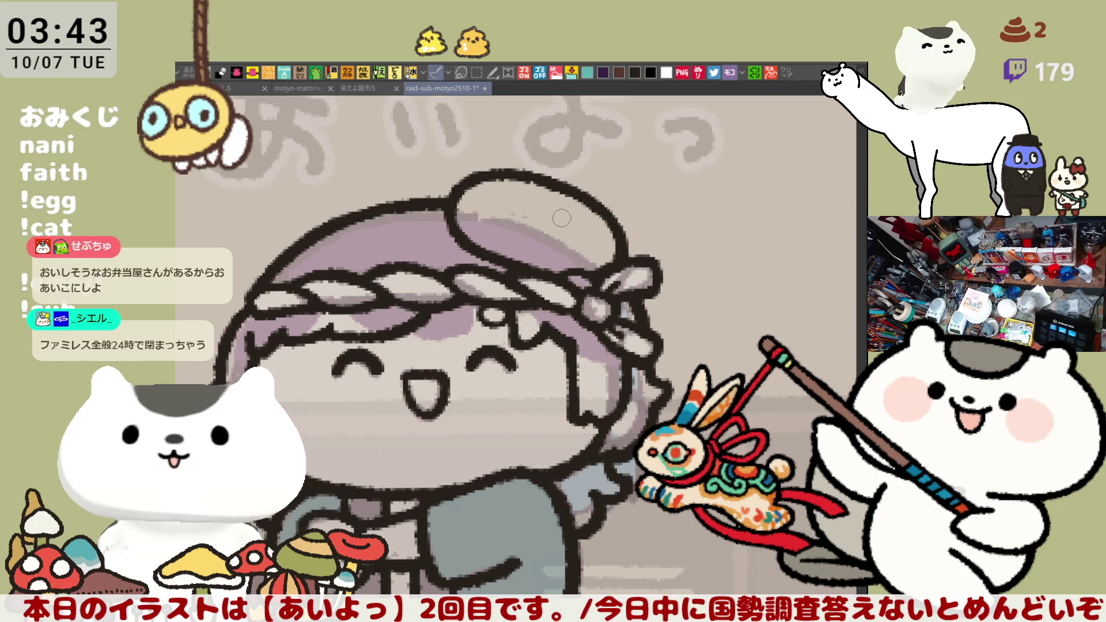
mouse_move(513, 203)
mouse_down()
mouse_move(580, 230)
mouse_move(530, 225)
mouse_move(578, 230)
mouse_up()
Retry a curved stroke across the donut top several times.
key(ctrl+z)
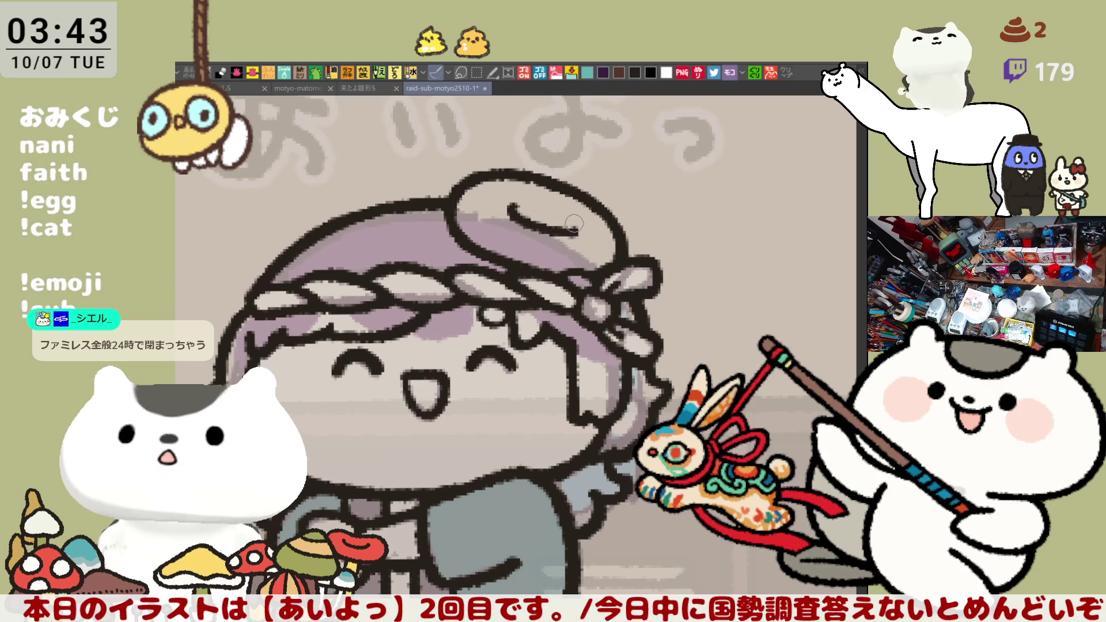
key(ctrl+z)
mouse_move(511, 200)
mouse_down()
mouse_move(522, 216)
mouse_move(563, 229)
mouse_up()
key(ctrl+z)
drag(502, 199, 582, 231)
key(ctrl+z)
drag(505, 201, 573, 229)
key(ctrl+z)
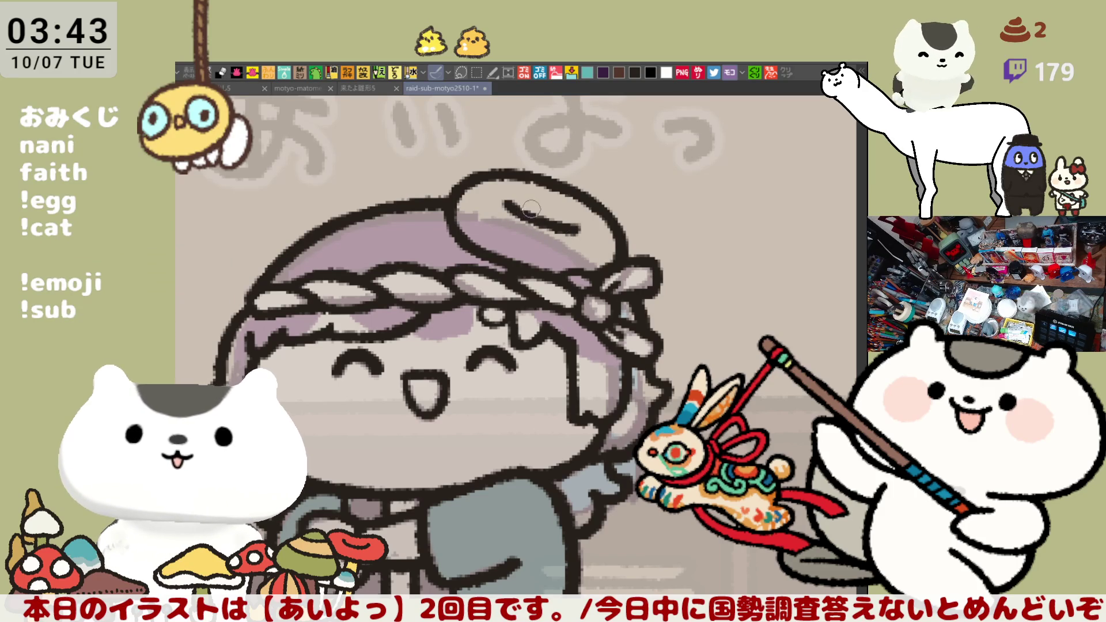
Draw the donut hole as a closed loop and recenter the view on the head.
drag(506, 199, 576, 230)
key(ctrl+z)
key(ctrl+z)
drag(506, 200, 571, 226)
key(ctrl+z)
drag(505, 201, 579, 232)
key(ctrl+z)
mouse_move(506, 200)
mouse_down()
mouse_move(574, 226)
mouse_move(545, 234)
mouse_up()
scroll(610, 275, left, 2)
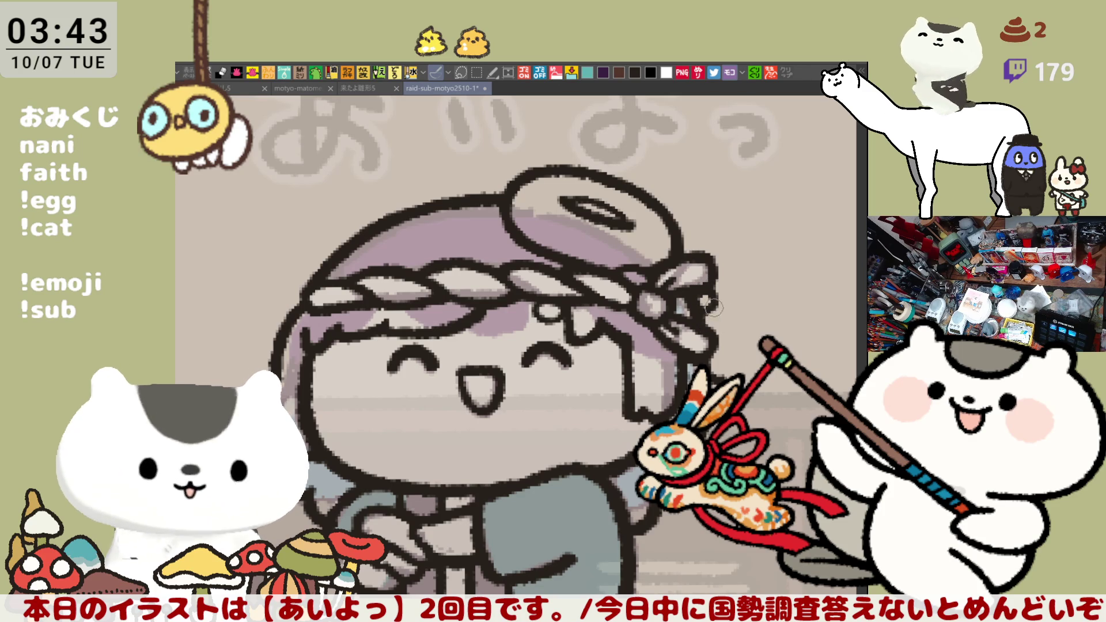
drag(726, 330, 677, 307)
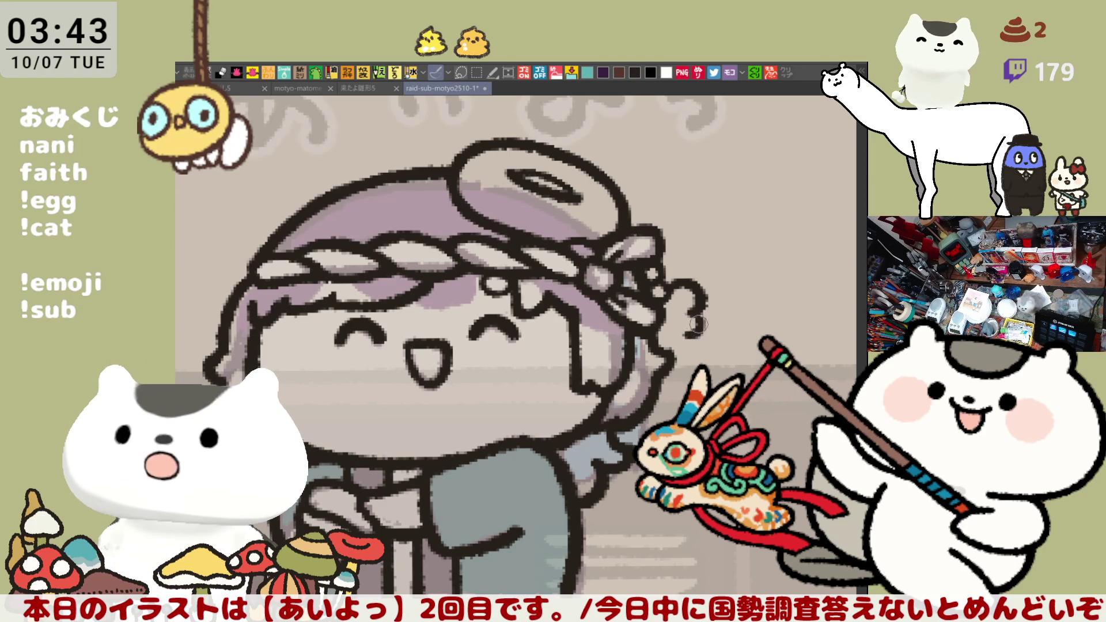
Try redrawing the flower petals beside the headband, then undo them.
mouse_move(689, 339)
mouse_down()
mouse_move(683, 351)
mouse_move(668, 355)
mouse_move(692, 340)
mouse_move(671, 346)
mouse_up()
key(ctrl+z)
key(ctrl+z)
key(ctrl+z)
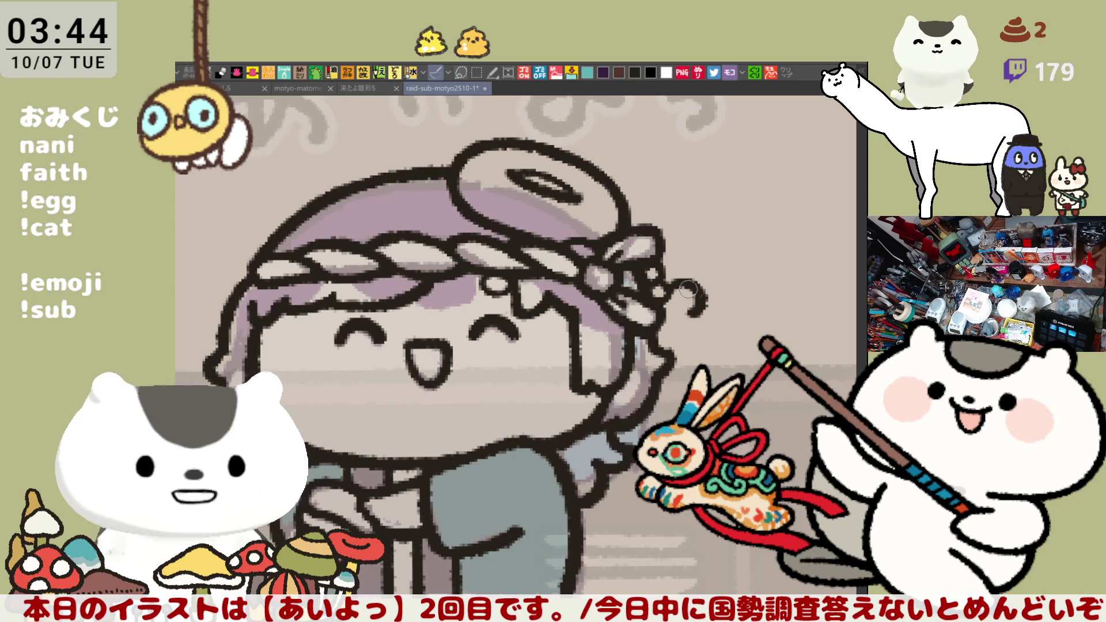
drag(700, 282, 699, 310)
key(ctrl+z)
key(ctrl+z)
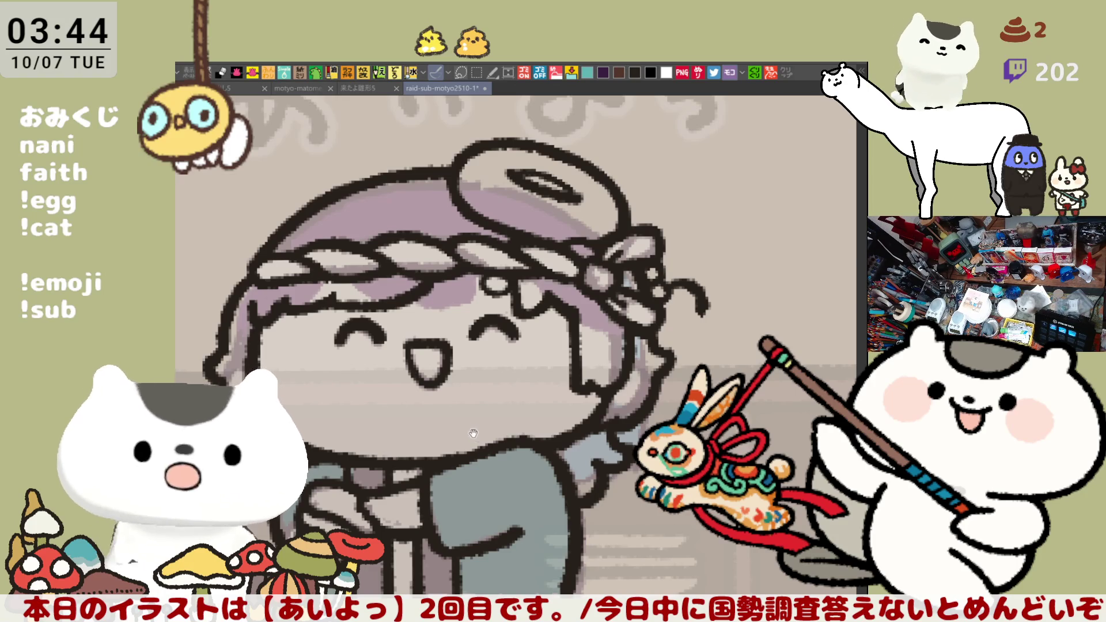
Thicken the outline of the curly hair strand right of the head.
drag(474, 433, 517, 442)
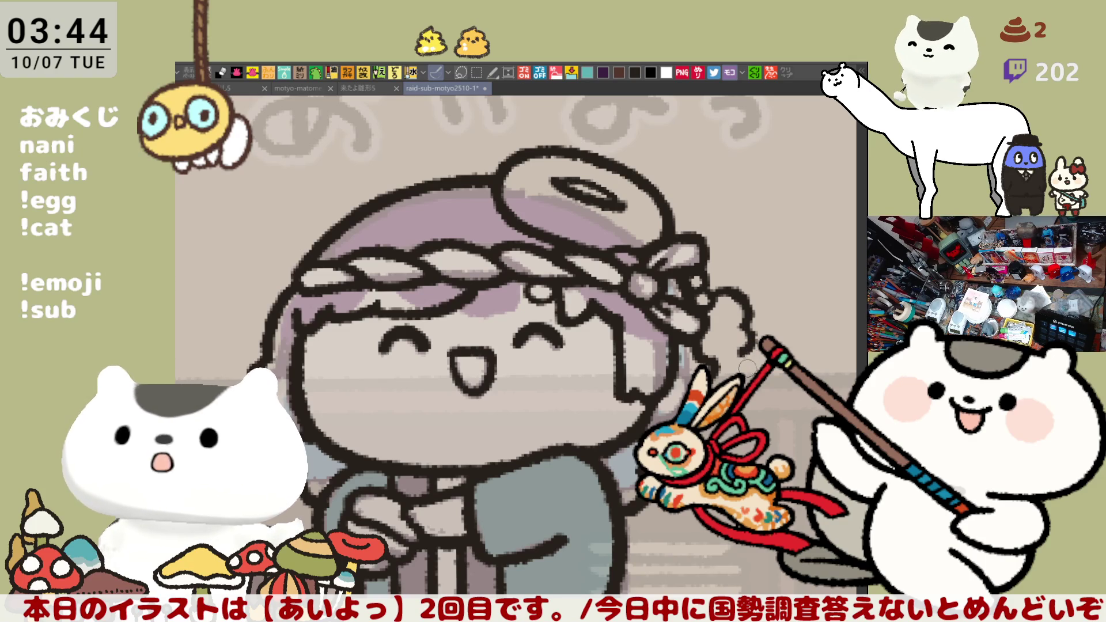
mouse_move(741, 353)
mouse_down()
mouse_move(731, 372)
mouse_move(716, 367)
mouse_move(737, 355)
mouse_move(717, 369)
mouse_move(747, 298)
mouse_move(714, 292)
mouse_move(734, 294)
mouse_up()
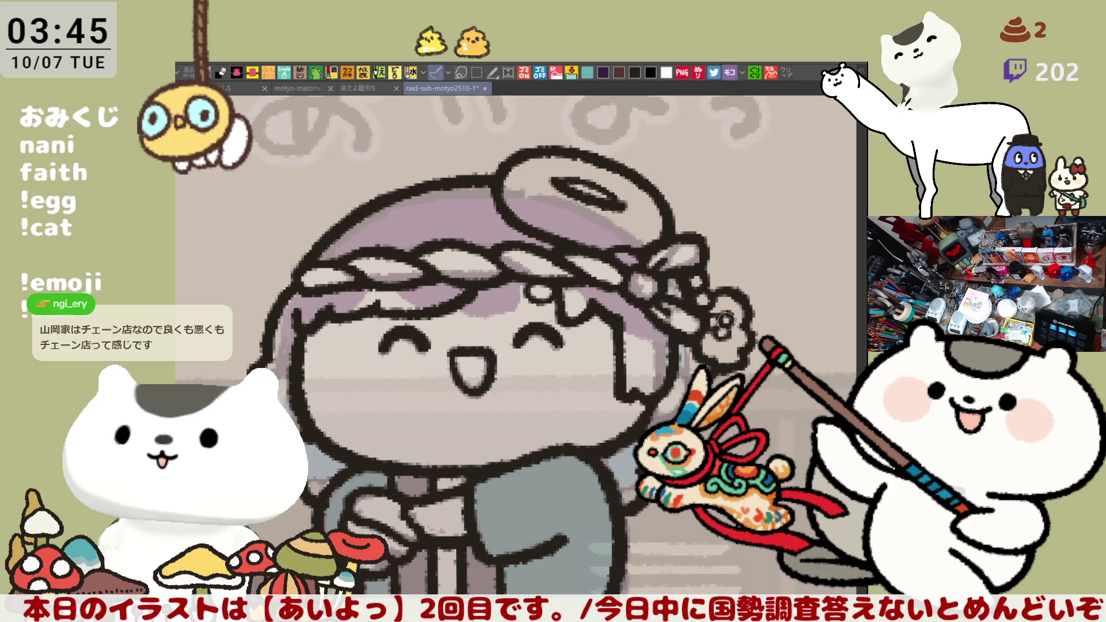
mouse_move(707, 287)
mouse_down()
mouse_move(731, 290)
mouse_move(720, 293)
mouse_up()
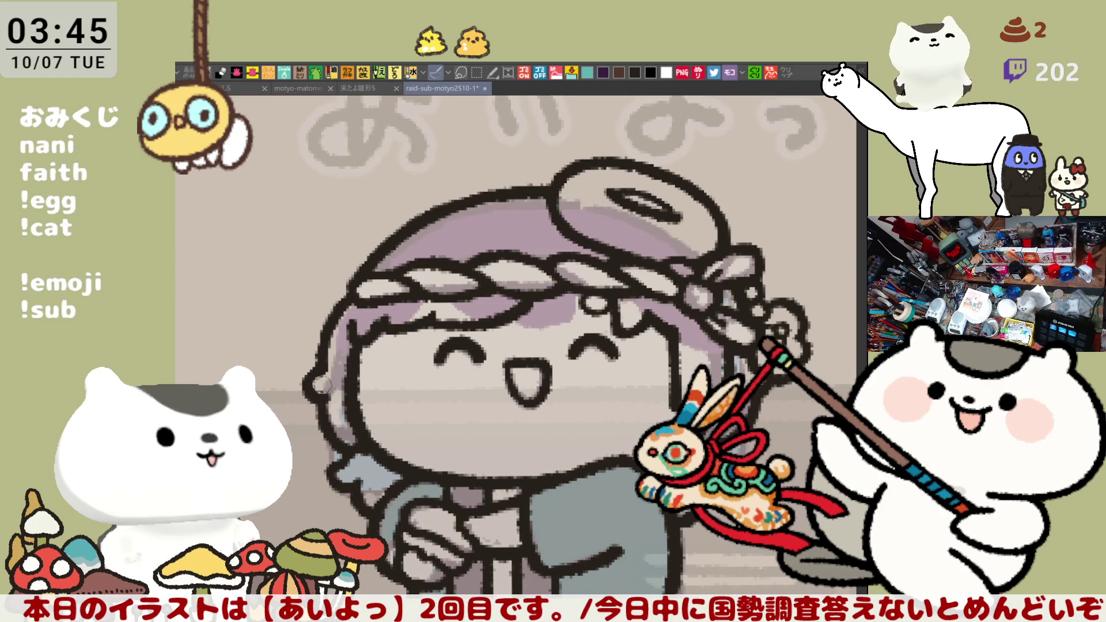
scroll(321, 384, down, 2)
scroll(473, 351, down, 3)
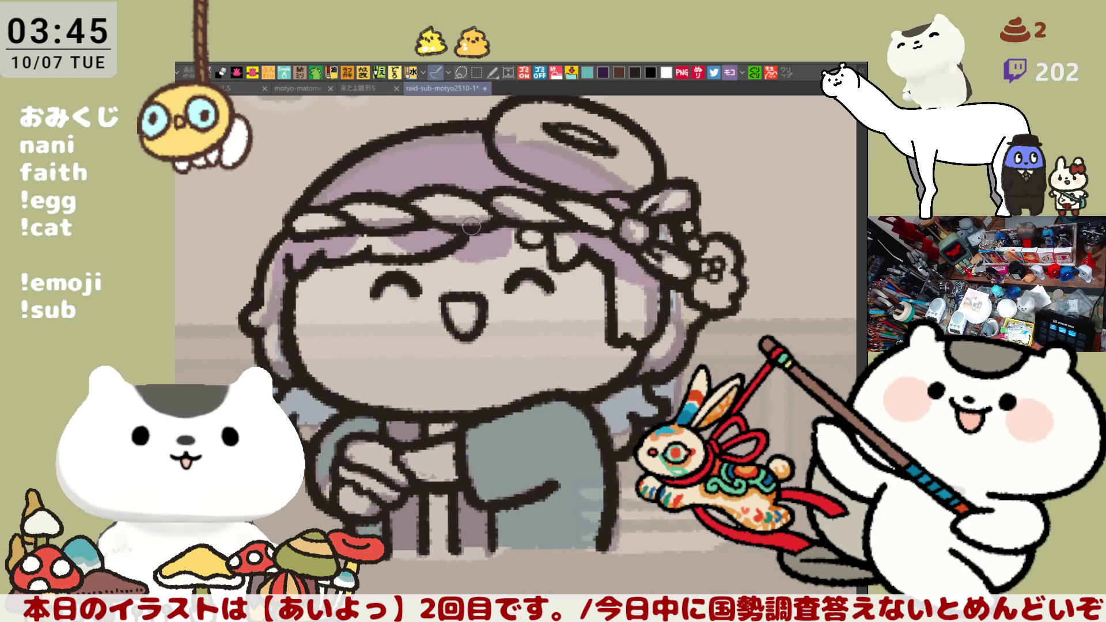
drag(476, 250, 526, 270)
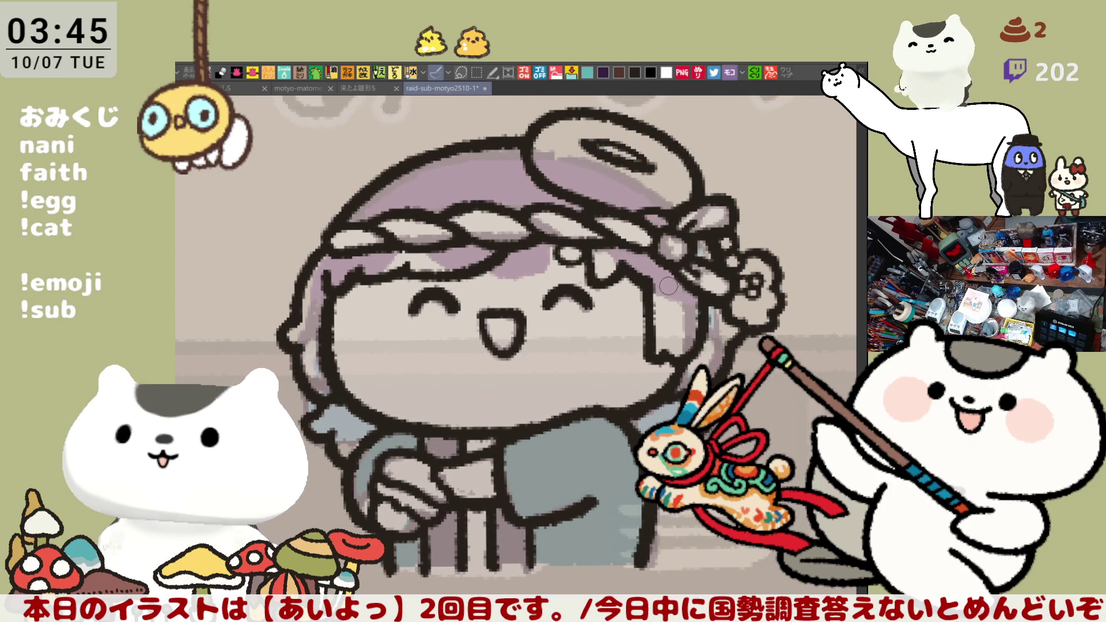
scroll(662, 288, up, 2)
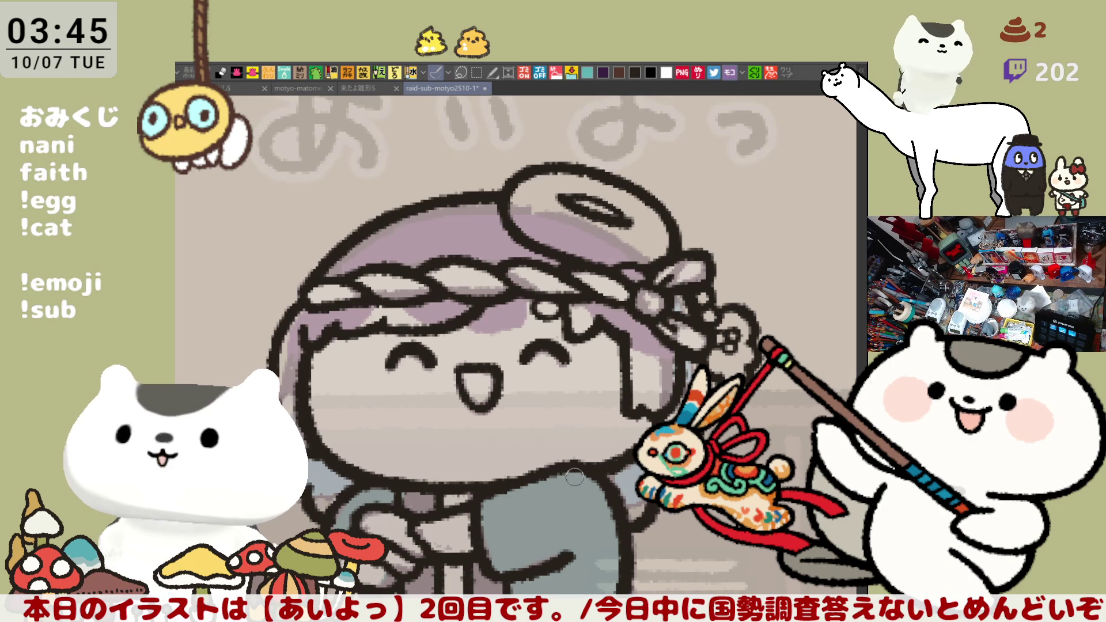
scroll(575, 477, down, 5)
Paint a teal stripe along the skirt hem, touching up its right end.
mouse_move(438, 481)
mouse_down()
mouse_move(406, 488)
mouse_move(586, 487)
mouse_up()
key(ctrl+z)
drag(404, 482, 638, 468)
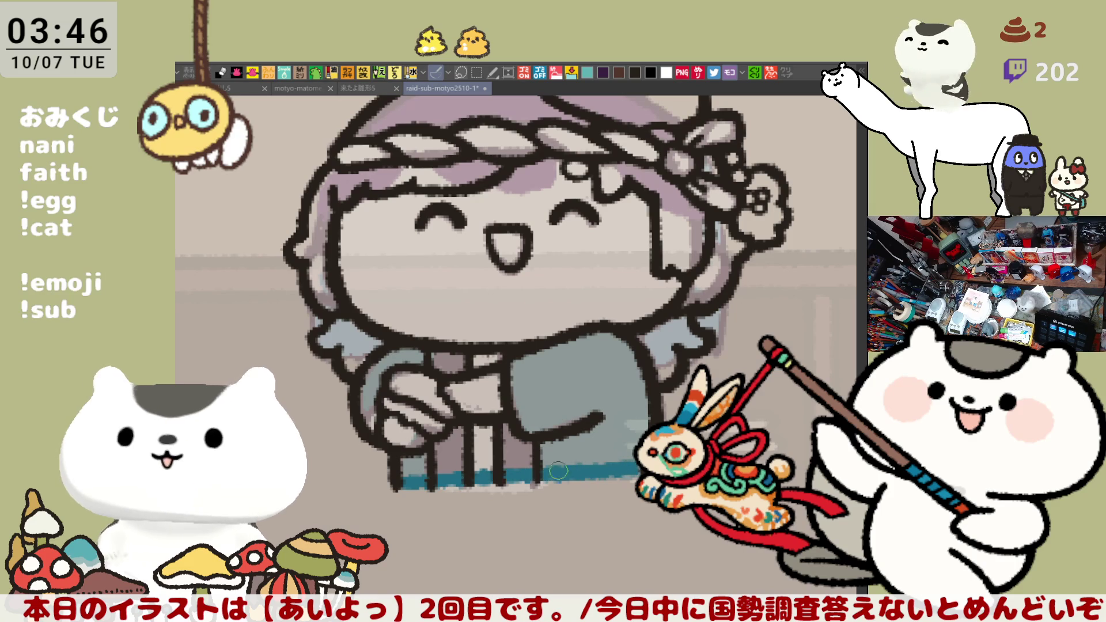
key(ctrl+z)
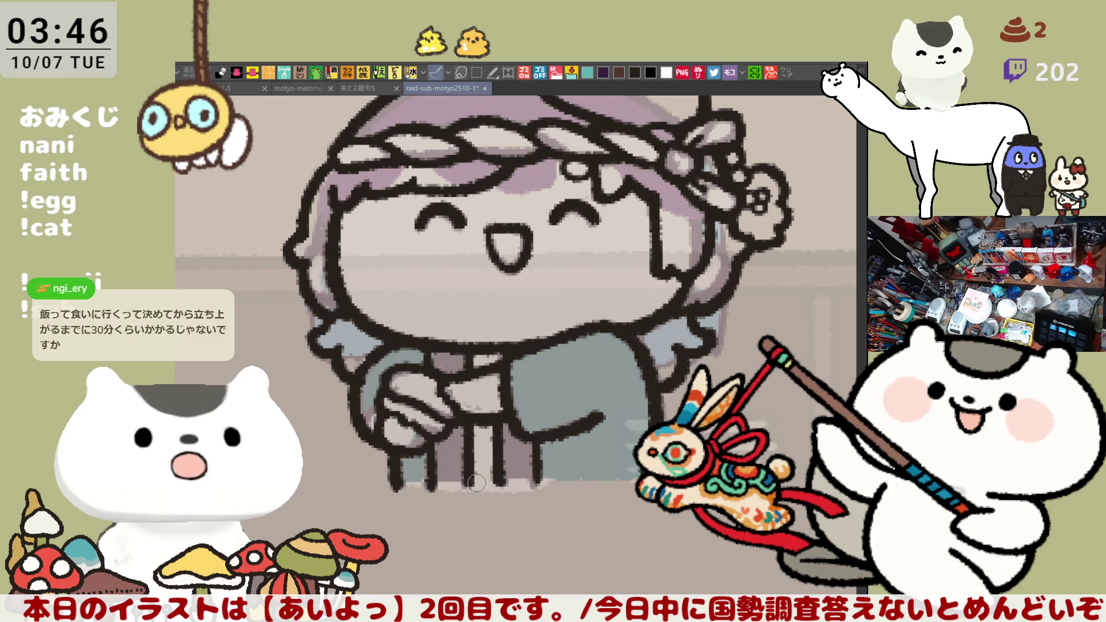
drag(403, 483, 636, 476)
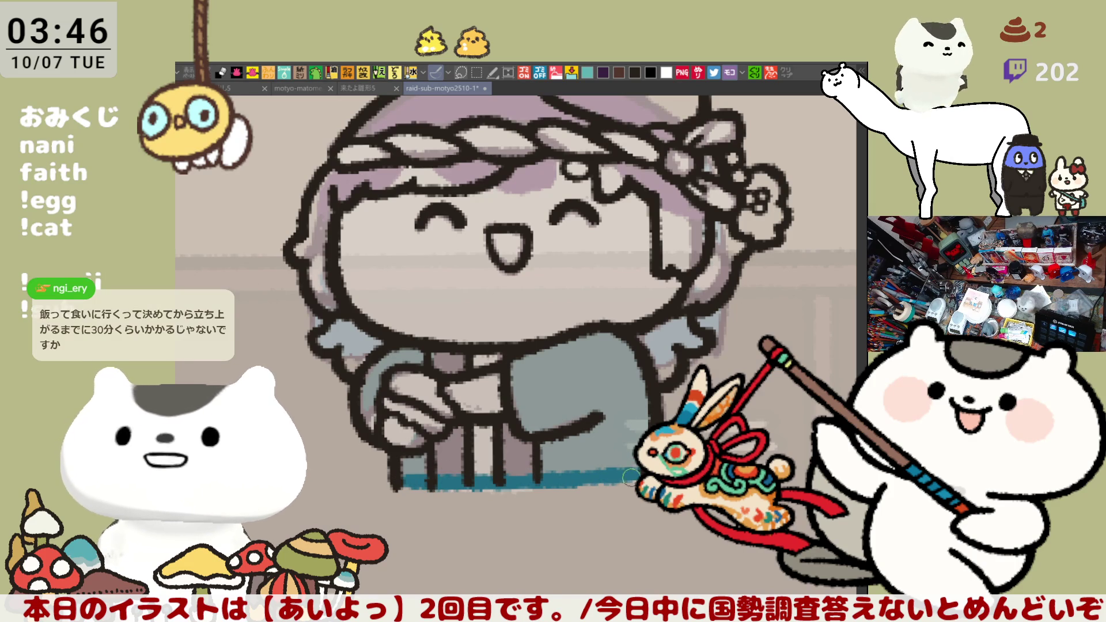
drag(560, 479, 635, 480)
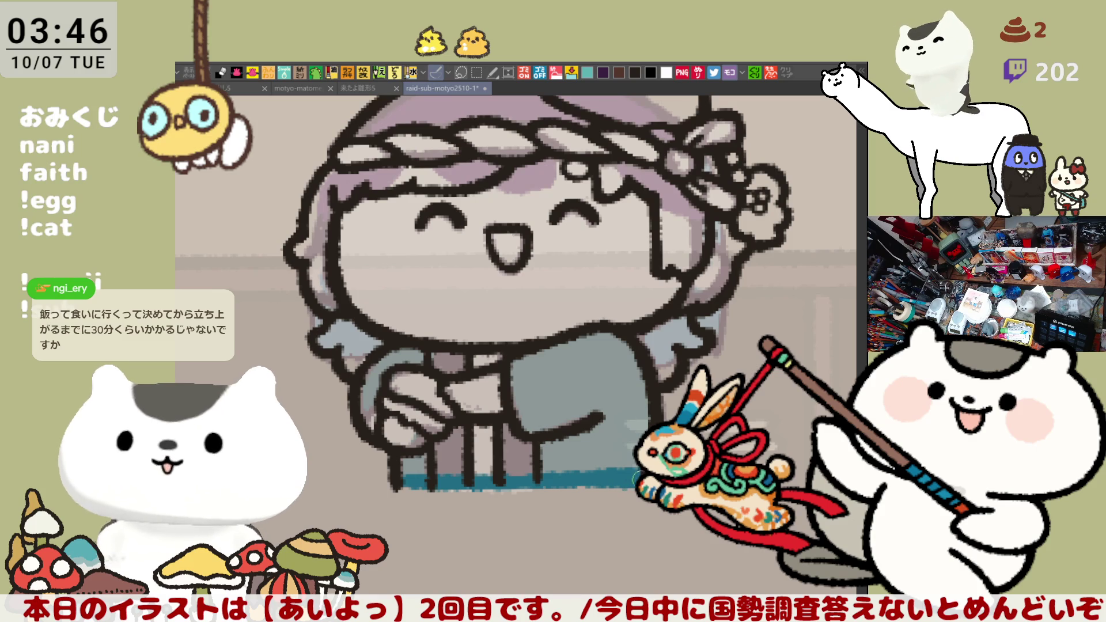
Lasso the whole character, fill it teal, and give the face a skin tone.
drag(611, 377, 595, 445)
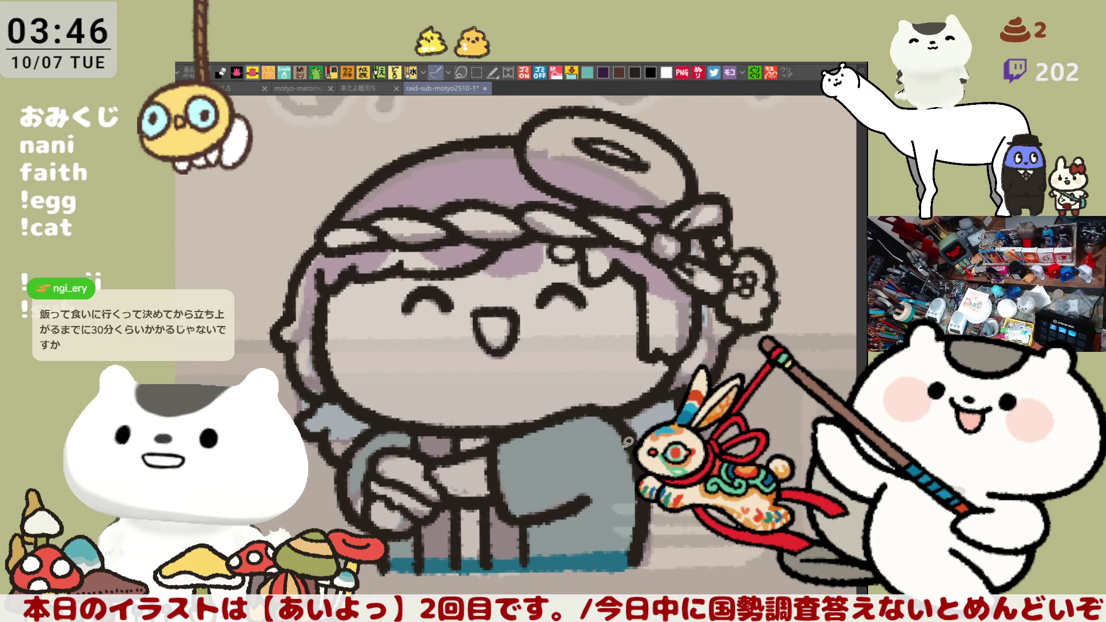
mouse_move(216, 369)
mouse_down()
mouse_move(421, 105)
mouse_move(590, 93)
mouse_move(819, 280)
mouse_move(691, 591)
mouse_move(225, 519)
mouse_up()
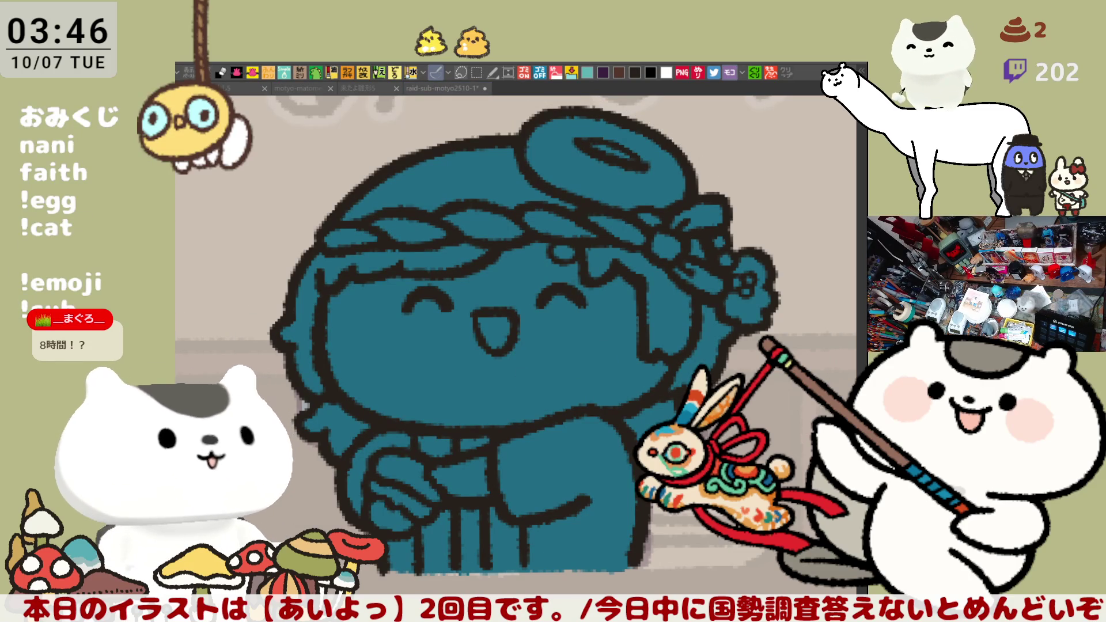
click(462, 369)
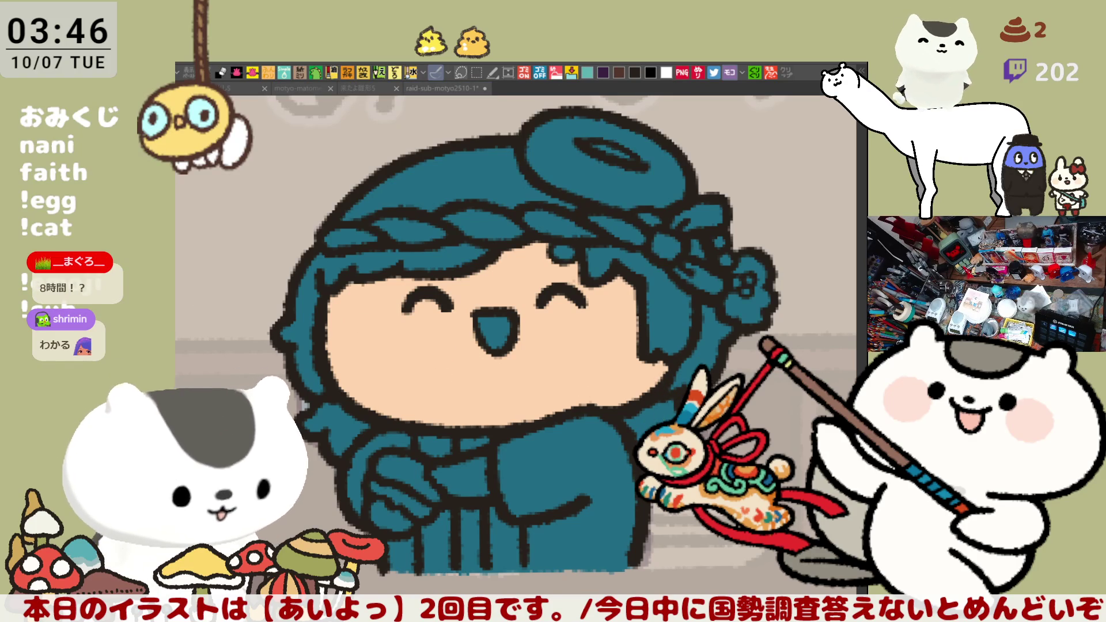
Fill the flower beside the headband knot with pink.
click(749, 298)
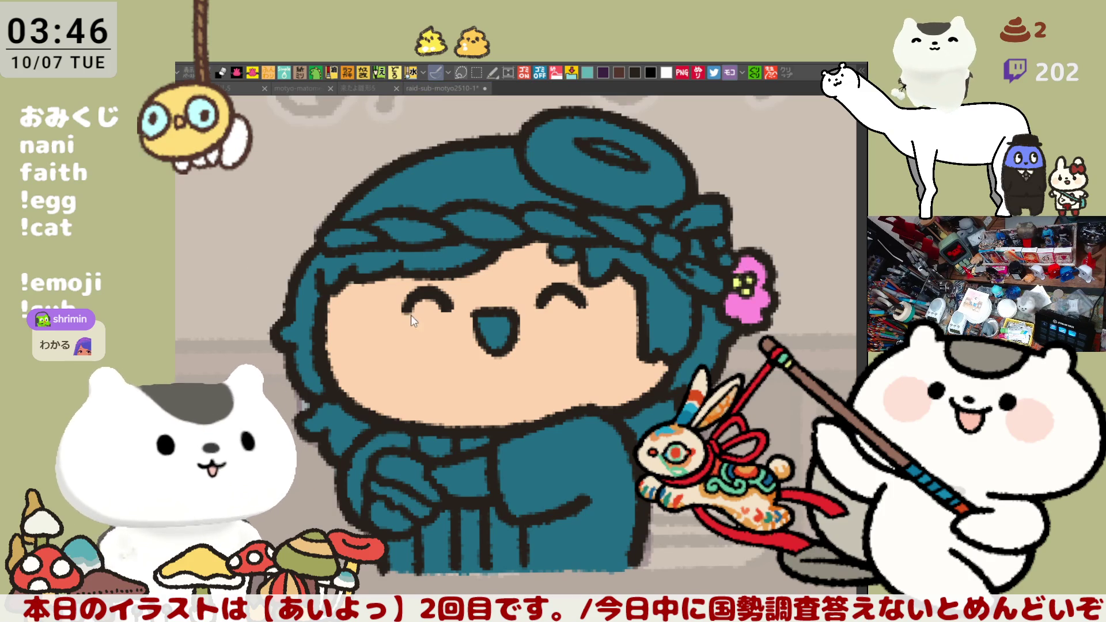
Fill the mouth with an orange tongue colour and the hands with skin tone.
click(496, 337)
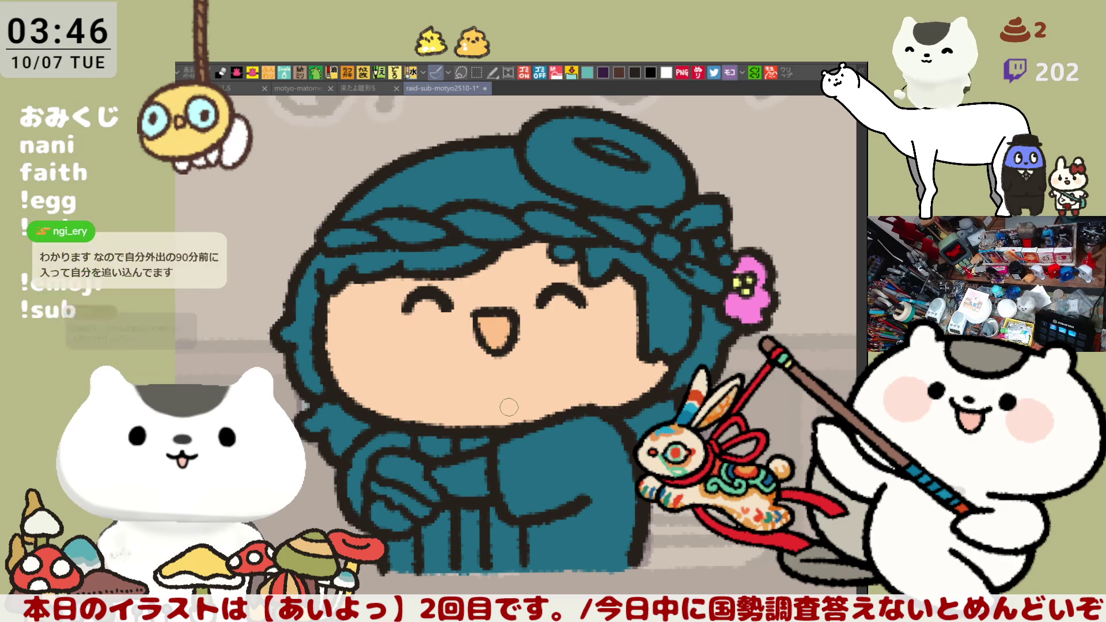
key(g)
click(470, 471)
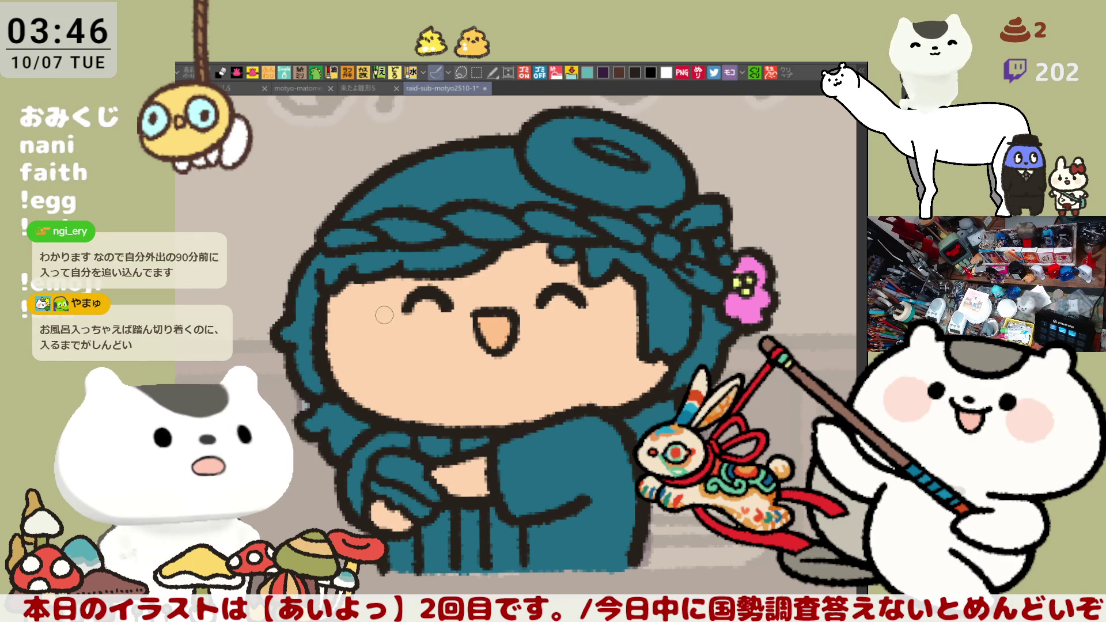
Airbrush orange blush on both cheeks and fill the hair above the braid white.
mouse_move(369, 297)
mouse_down()
mouse_move(383, 291)
mouse_move(369, 352)
mouse_move(378, 298)
mouse_move(399, 314)
mouse_move(381, 302)
mouse_up()
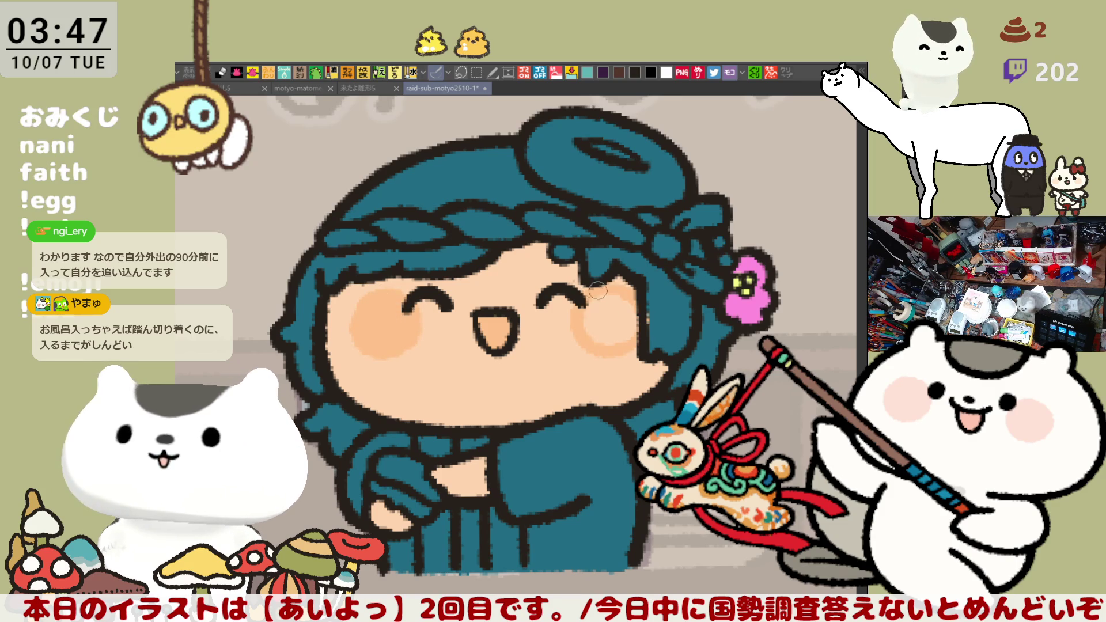
mouse_move(615, 306)
mouse_down()
mouse_move(571, 303)
mouse_move(631, 288)
mouse_move(593, 291)
mouse_move(612, 299)
mouse_up()
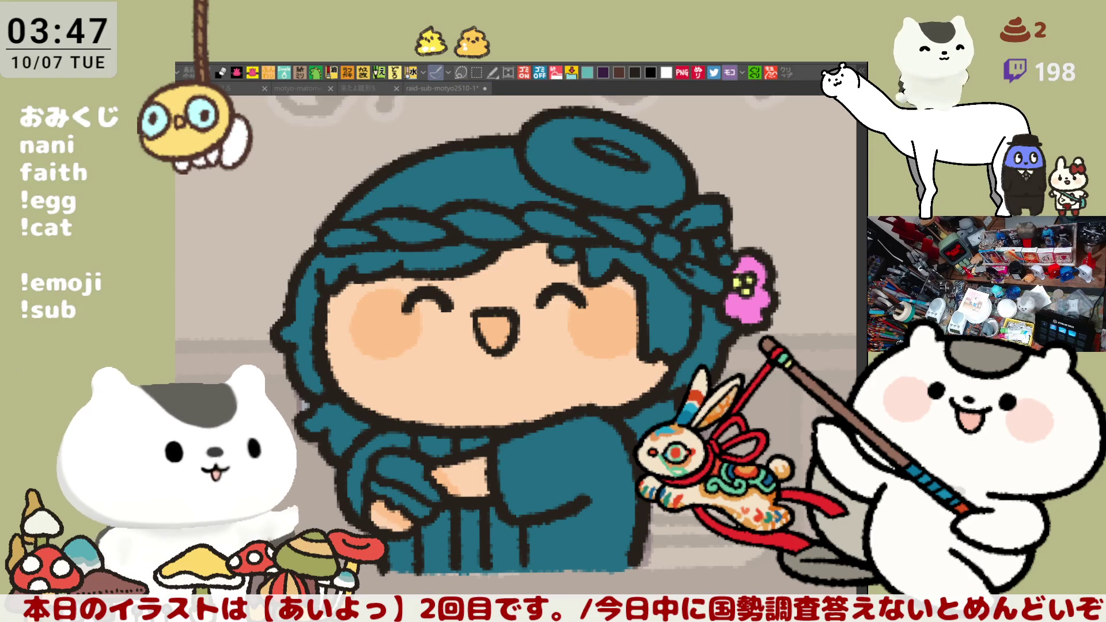
click(520, 196)
Fill the left, right and lower hair regions white, then brush grey near the collar.
click(347, 253)
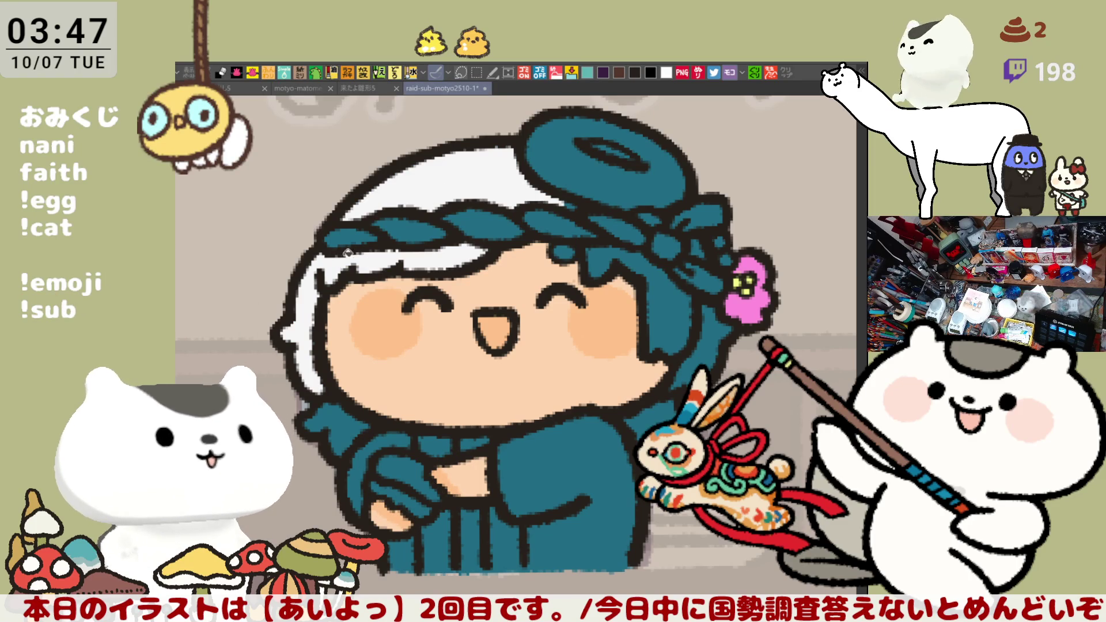
click(630, 268)
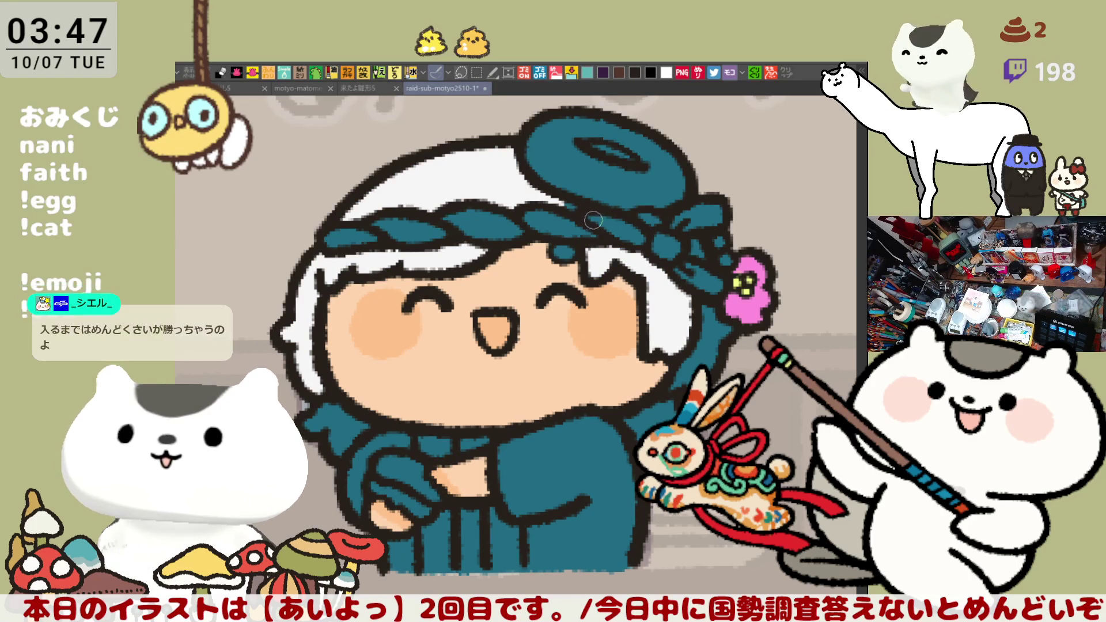
click(710, 342)
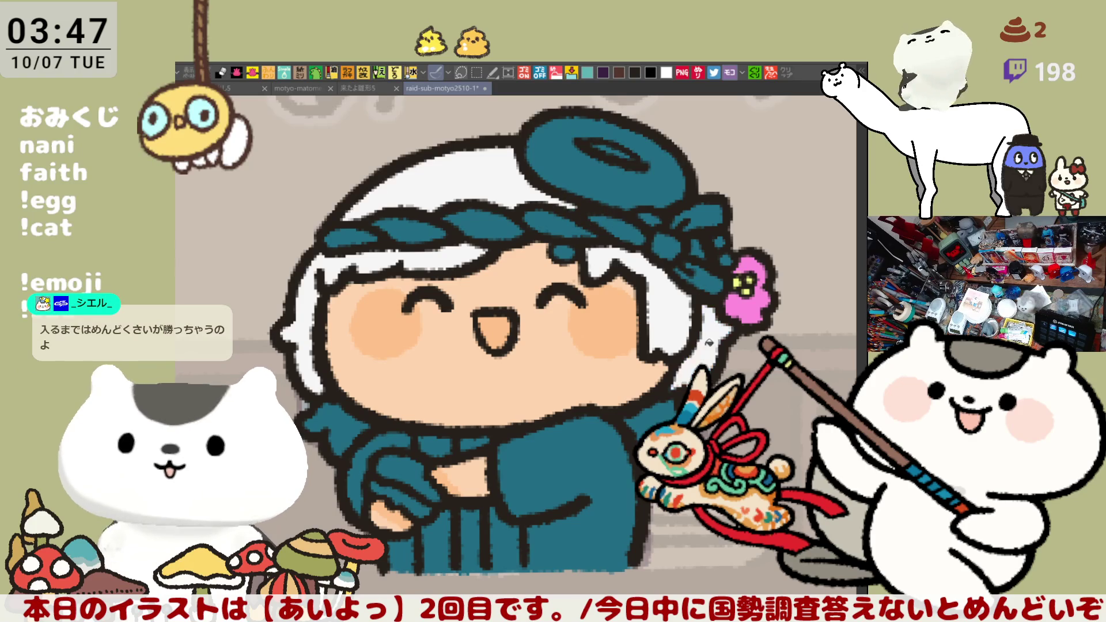
click(699, 250)
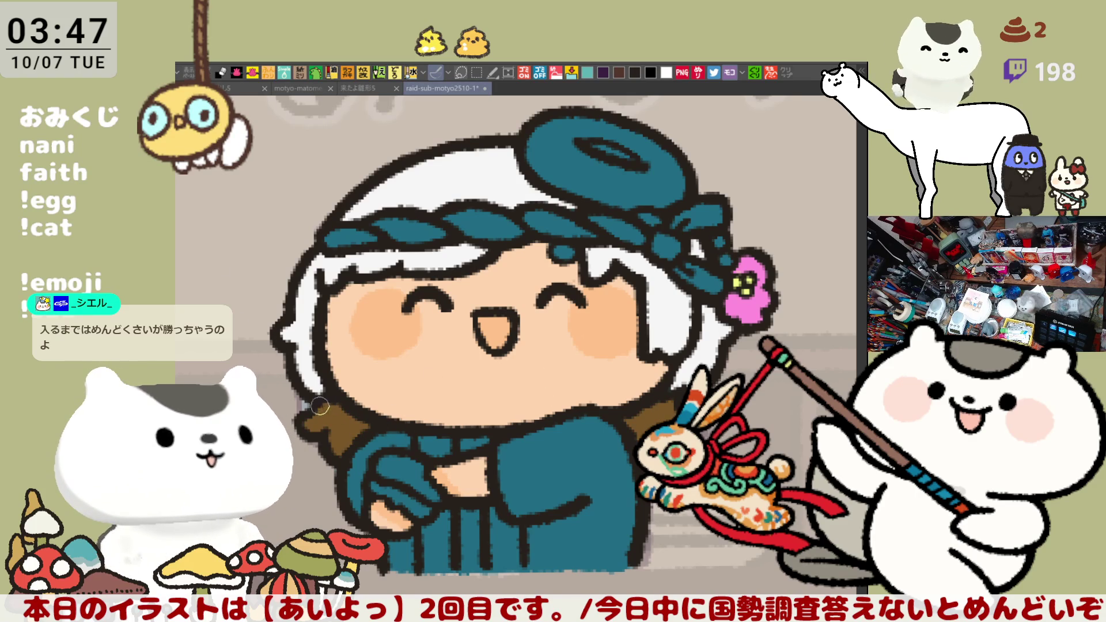
mouse_move(317, 403)
mouse_down()
mouse_move(349, 437)
mouse_move(335, 431)
mouse_up()
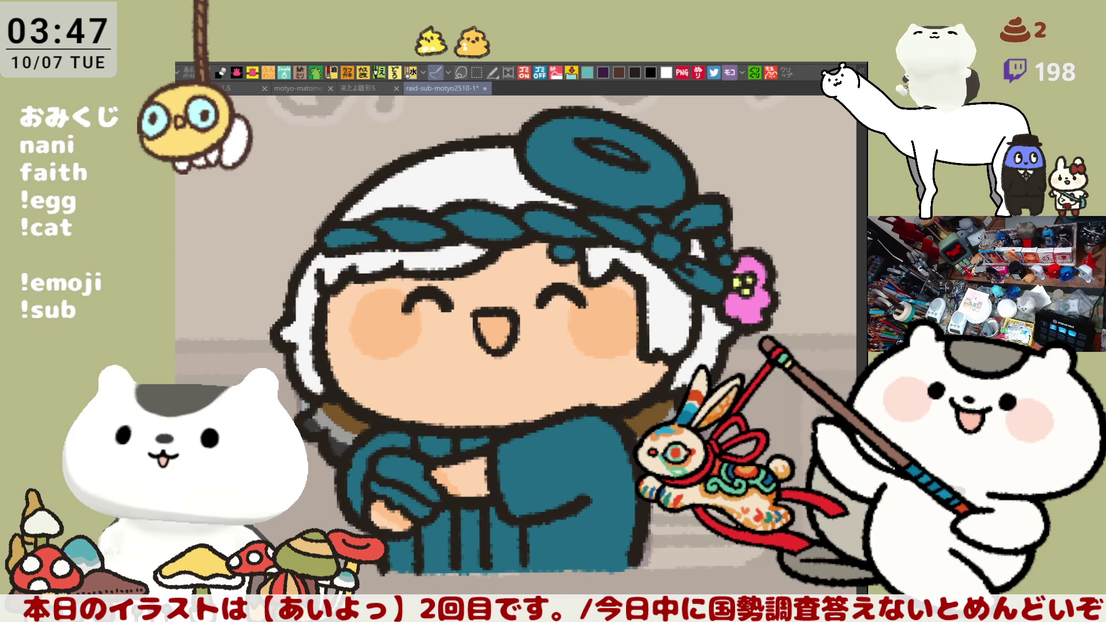
mouse_move(632, 455)
mouse_down()
mouse_move(576, 450)
mouse_move(673, 476)
mouse_up()
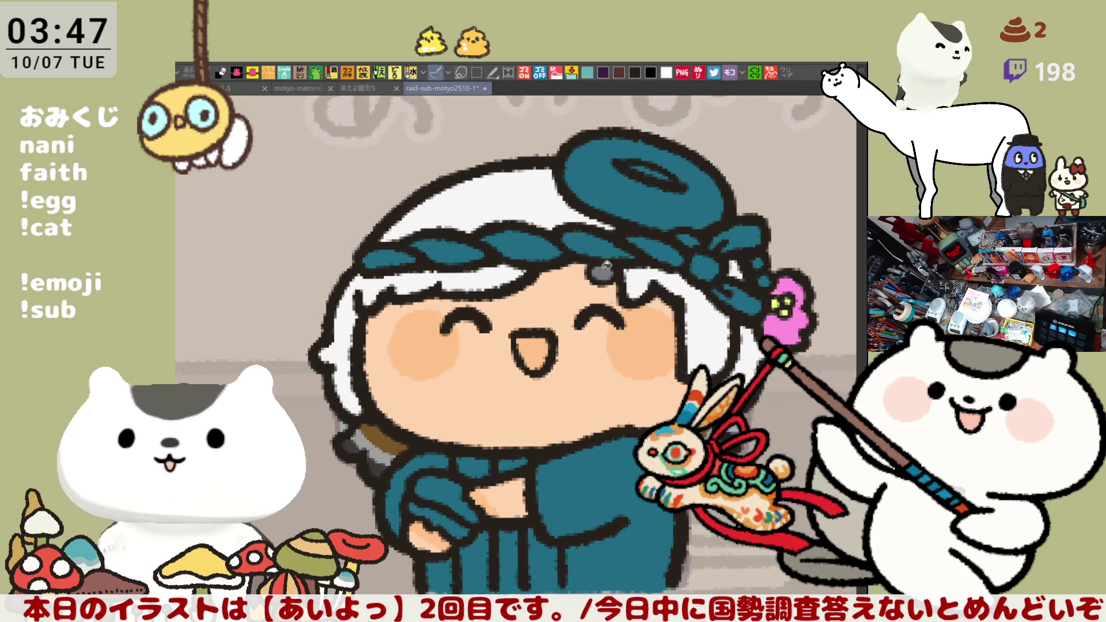
Paint the headband knot and its left side white, covering the teal mark.
mouse_move(750, 305)
mouse_down()
mouse_move(727, 284)
mouse_move(713, 290)
mouse_move(708, 266)
mouse_move(751, 229)
mouse_move(616, 249)
mouse_move(650, 258)
mouse_move(504, 235)
mouse_move(413, 259)
mouse_up()
drag(575, 285, 512, 245)
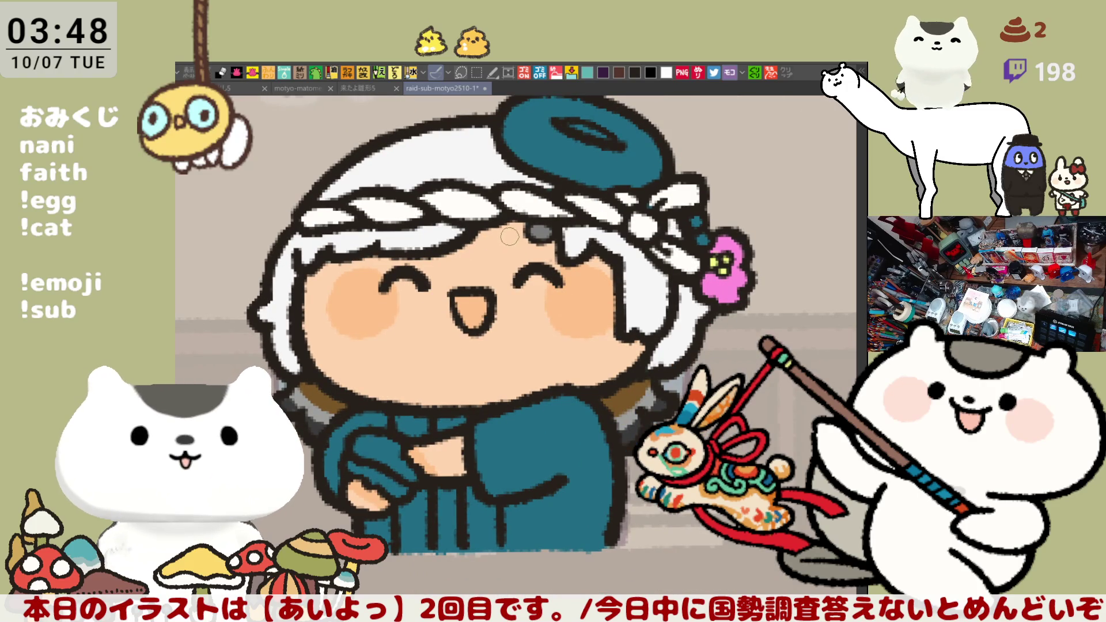
drag(377, 236, 429, 277)
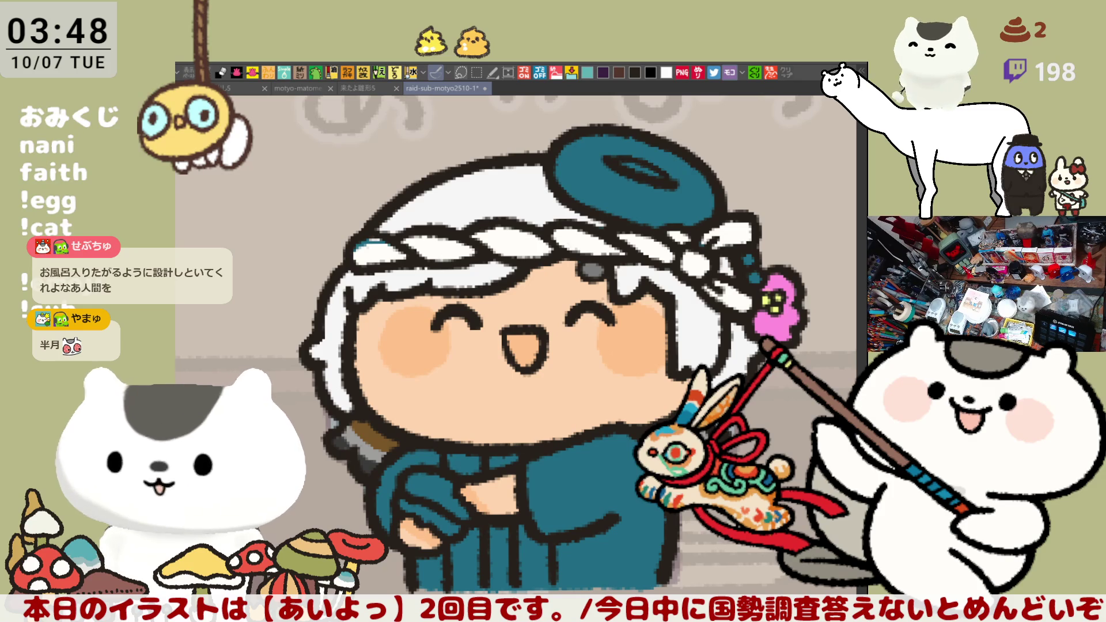
mouse_move(387, 253)
mouse_down()
mouse_move(364, 243)
mouse_move(390, 251)
mouse_up()
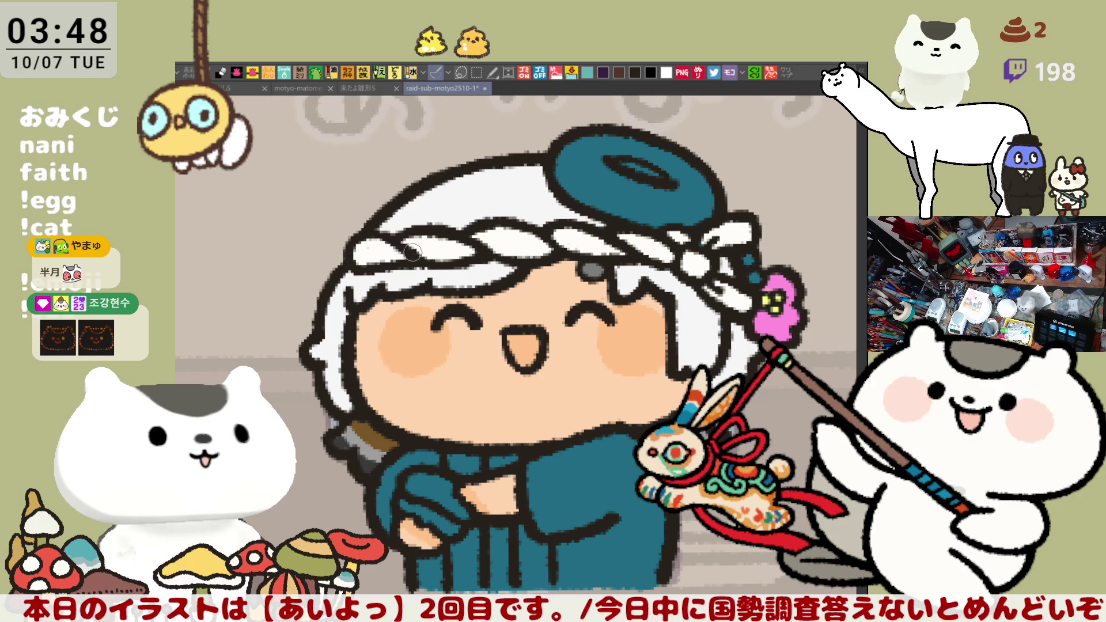
Add a white stroke on the character's hand.
scroll(412, 252, down, 3)
drag(417, 441, 467, 462)
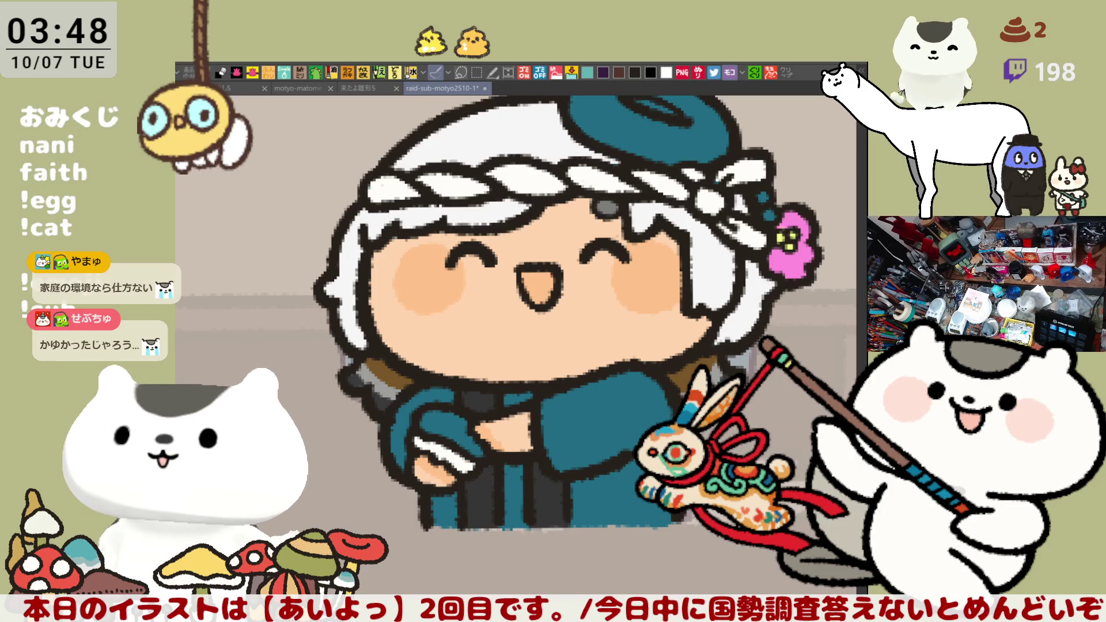
scroll(424, 415, up, 4)
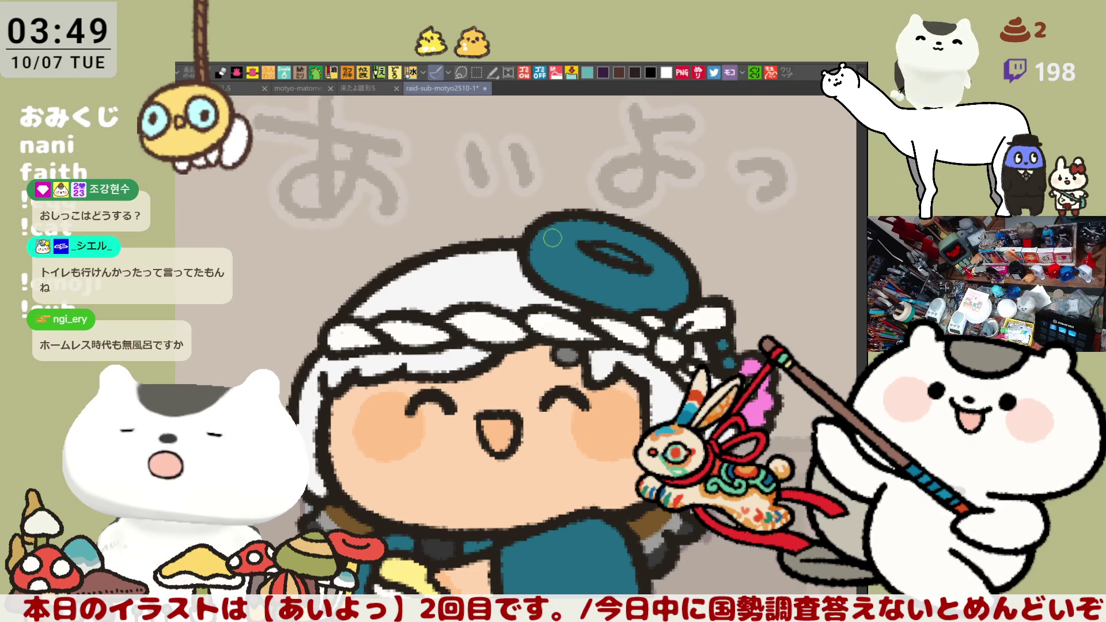
Draw dark curl lines inside the teal head ring and fill its underside tan.
drag(544, 225, 564, 252)
mouse_move(575, 270)
mouse_down()
mouse_move(591, 278)
mouse_move(567, 226)
mouse_move(554, 249)
mouse_move(545, 218)
mouse_move(575, 278)
mouse_move(562, 236)
mouse_move(545, 227)
mouse_move(596, 289)
mouse_move(593, 277)
mouse_move(610, 283)
mouse_move(585, 271)
mouse_move(672, 311)
mouse_up()
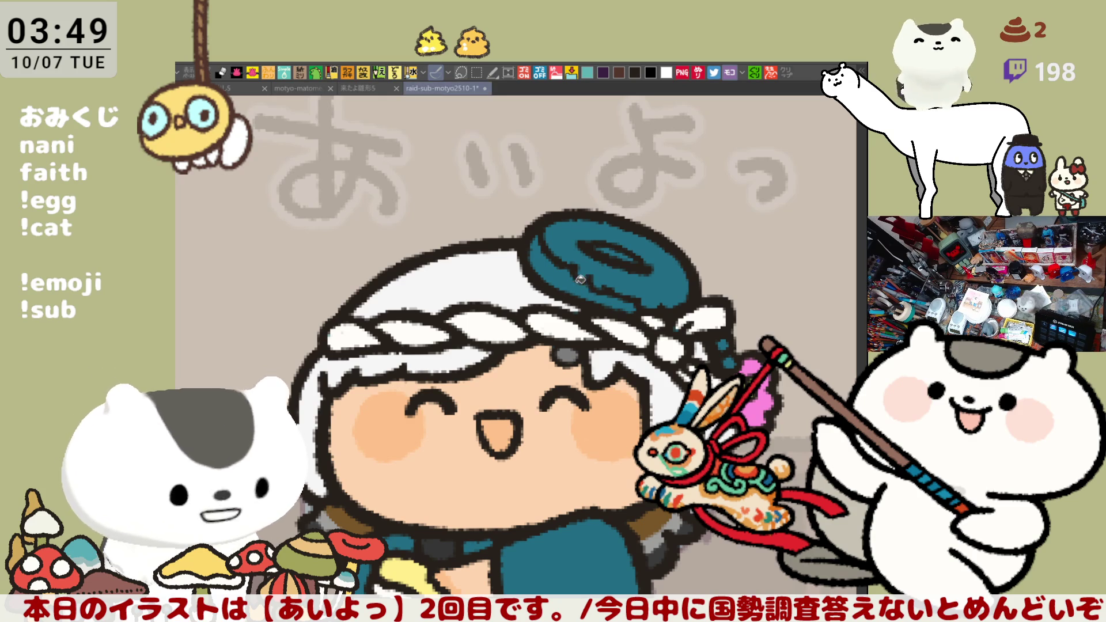
click(529, 267)
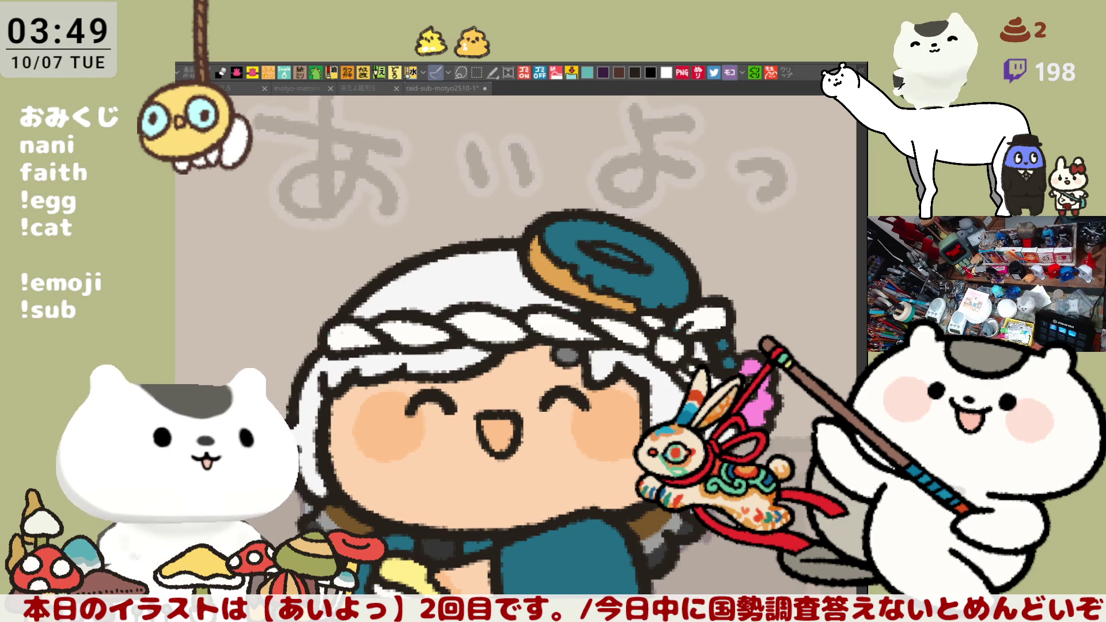
Recolour the ring as a dark brown donut and add green sprinkles, redoing one.
click(642, 269)
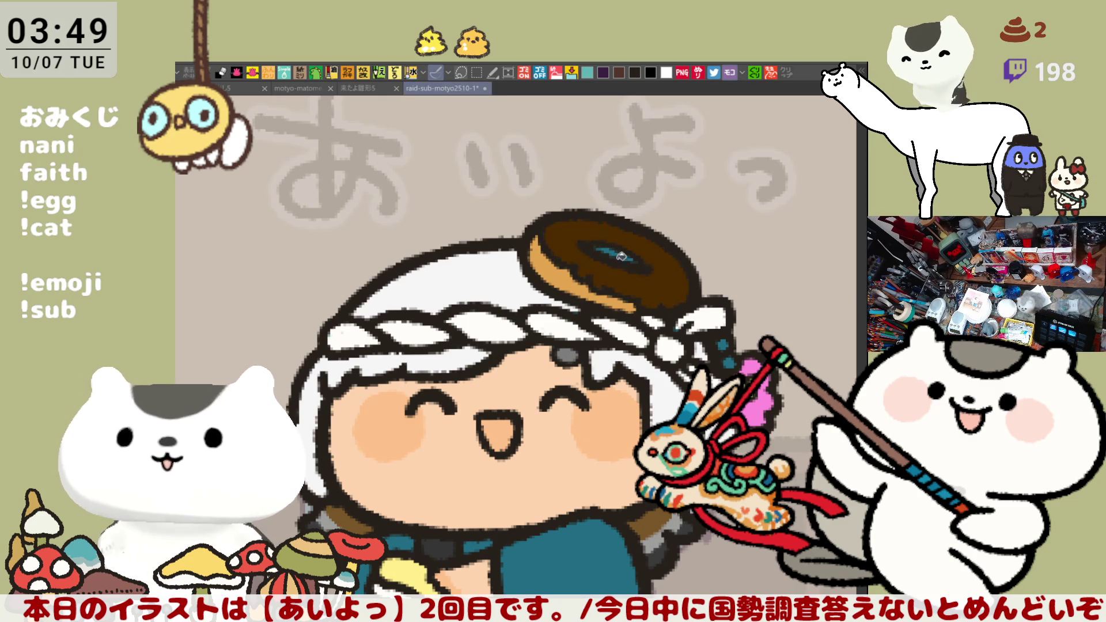
click(632, 263)
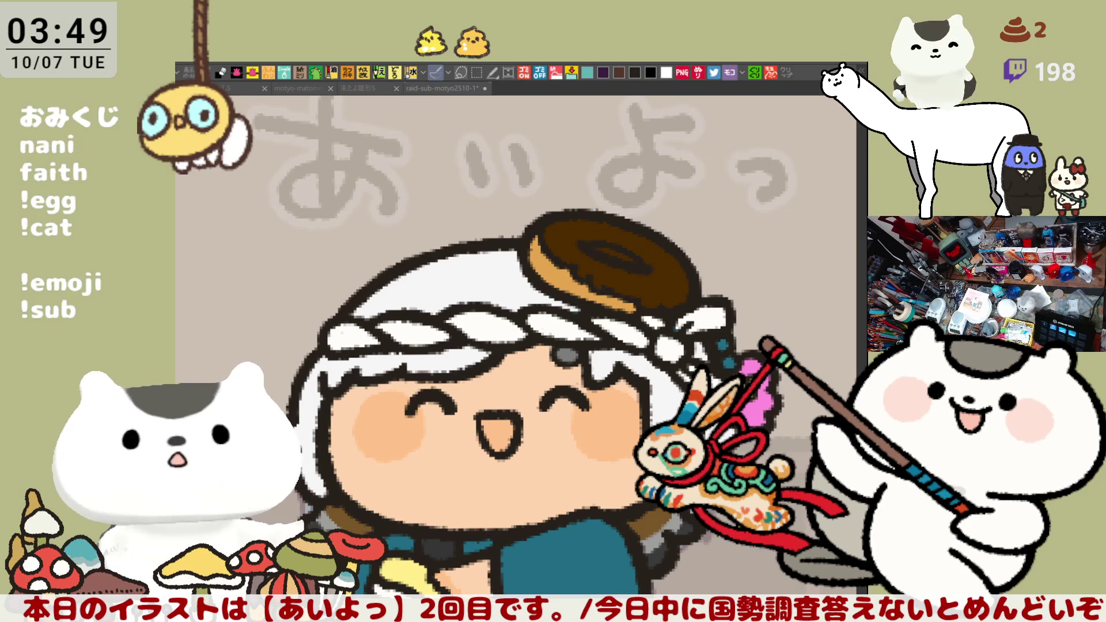
drag(564, 235, 568, 245)
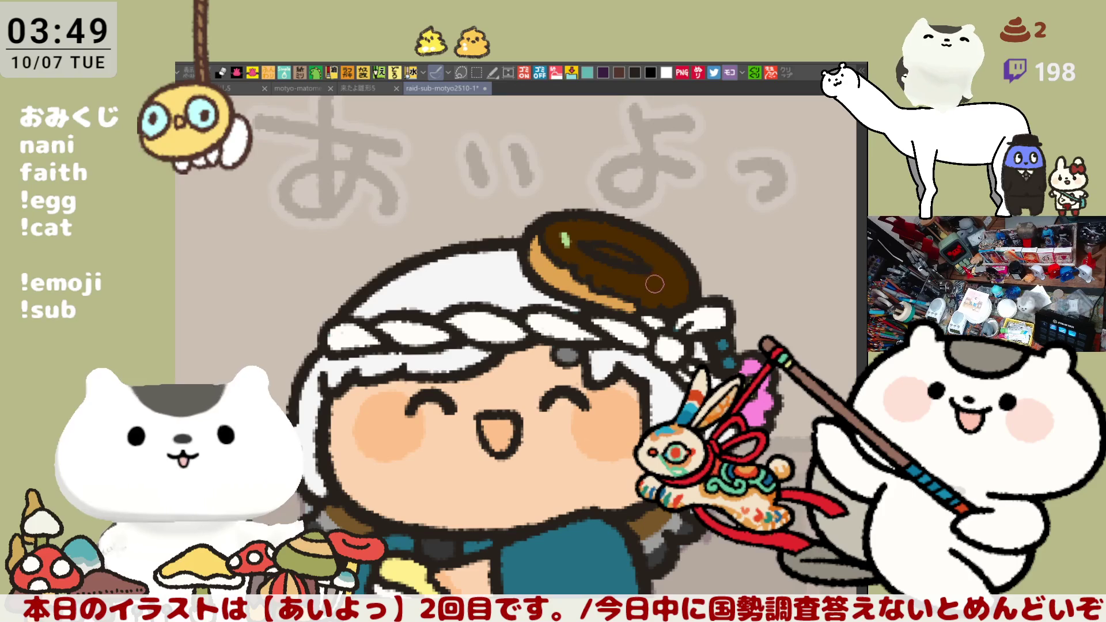
drag(669, 281, 663, 286)
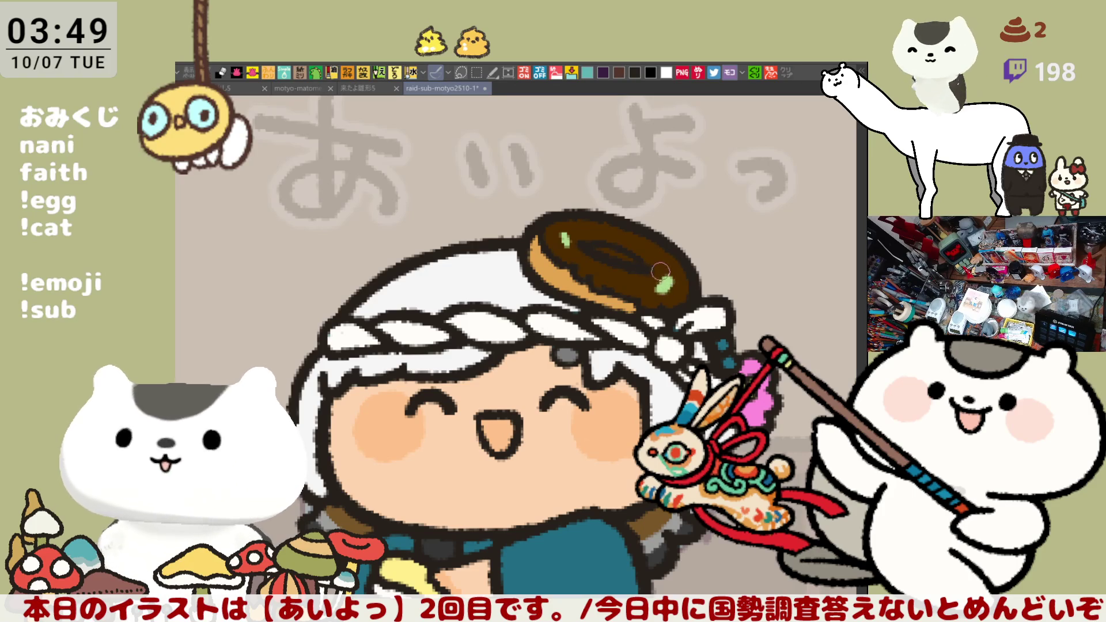
key(ctrl+z)
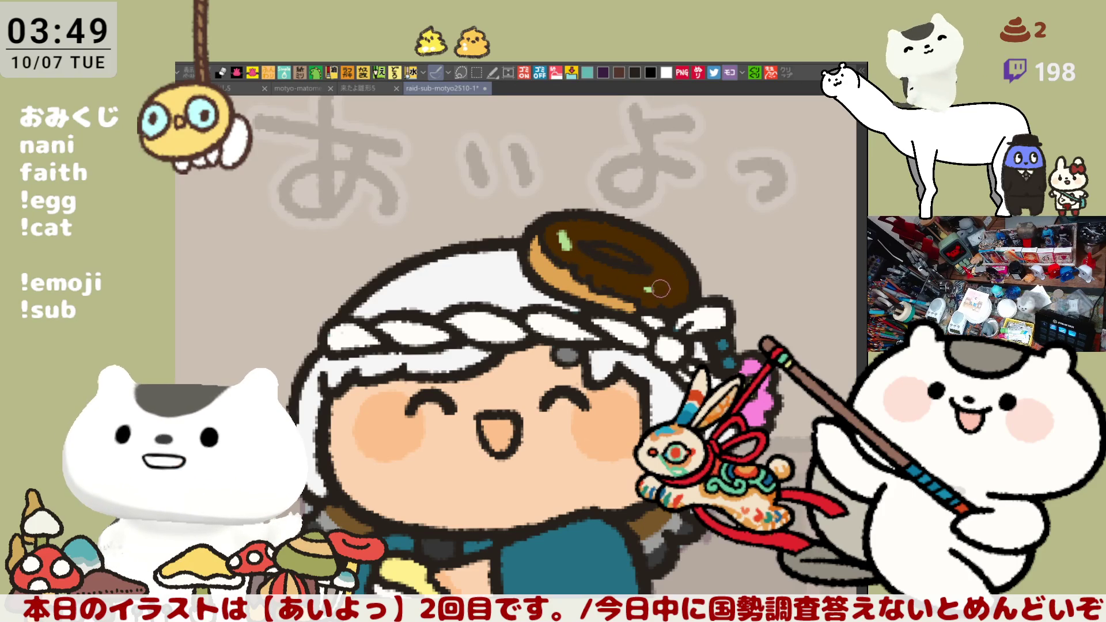
drag(645, 287, 673, 286)
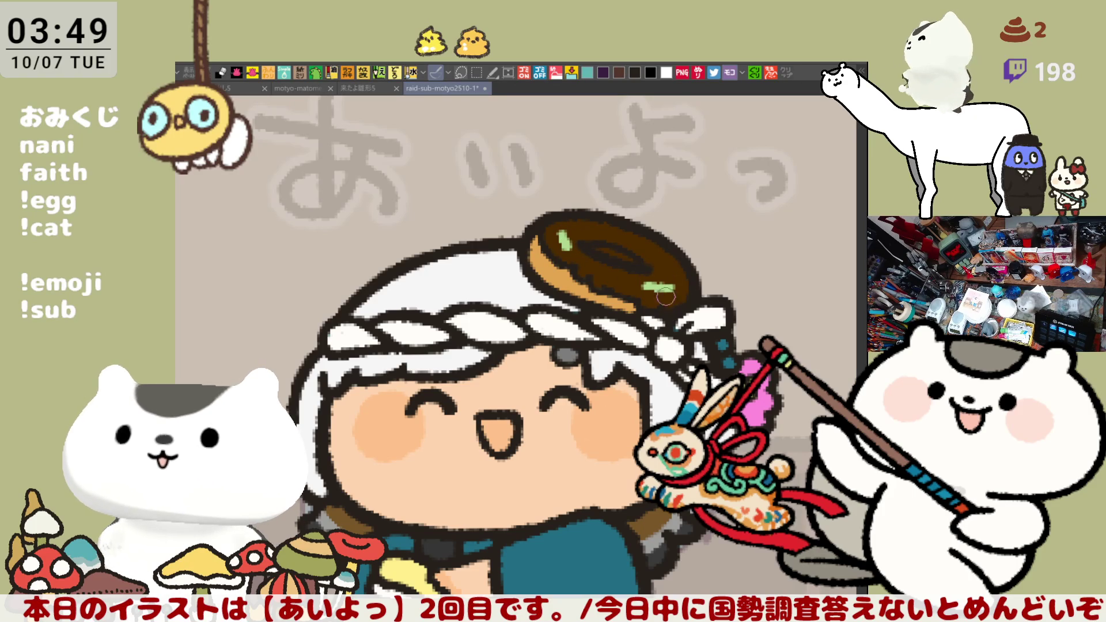
drag(635, 248, 643, 242)
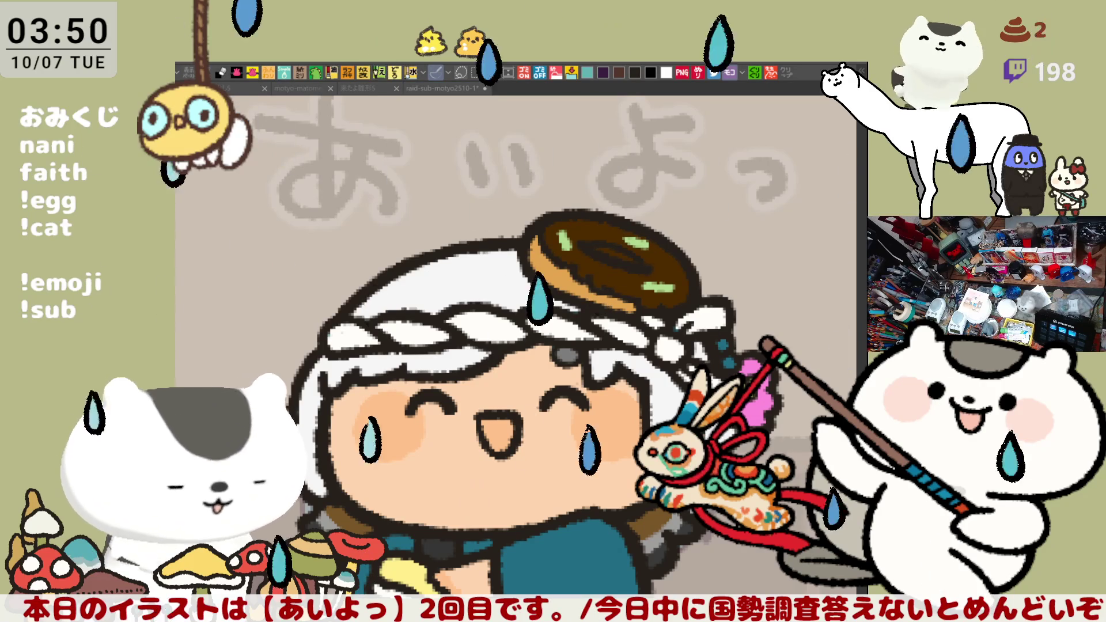
Add pink and light sprinkles across the donut's top, left and lower-right edges.
click(616, 280)
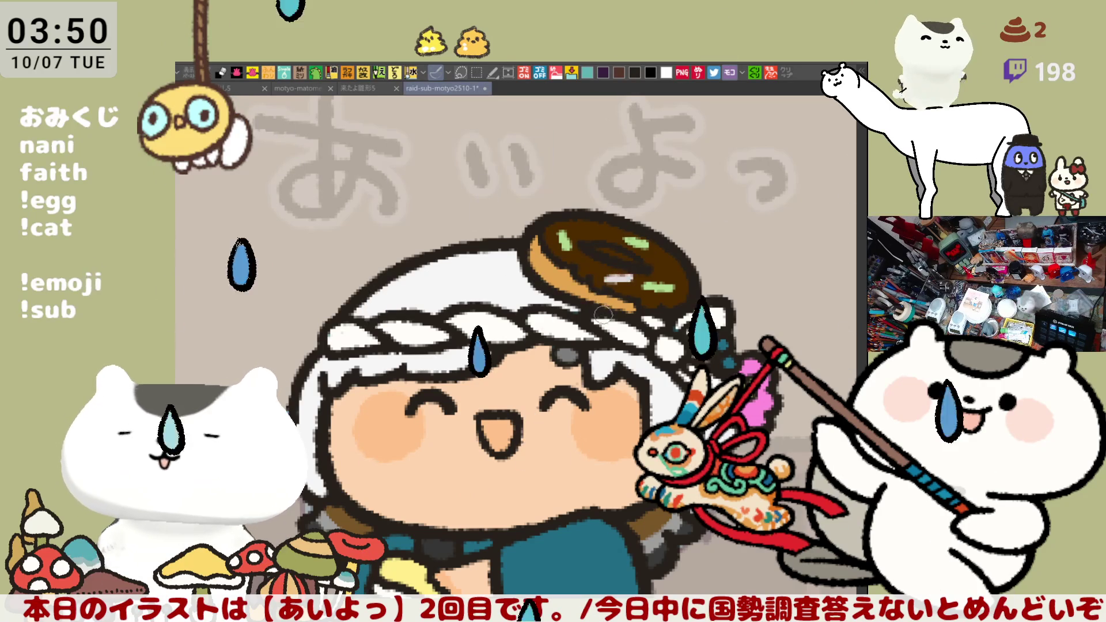
click(600, 232)
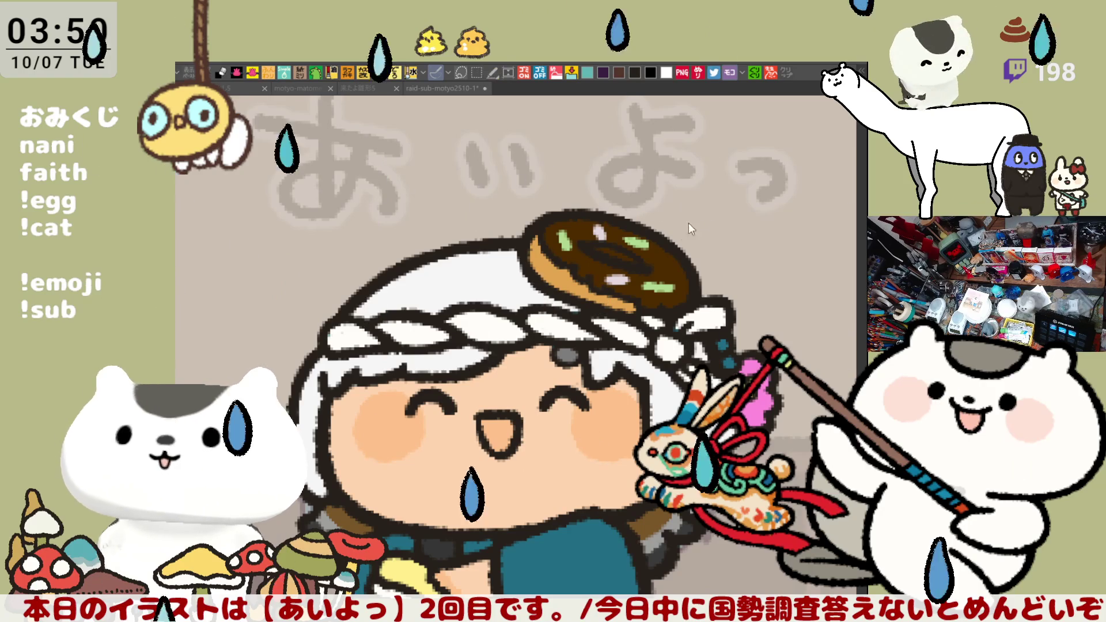
drag(656, 259, 661, 269)
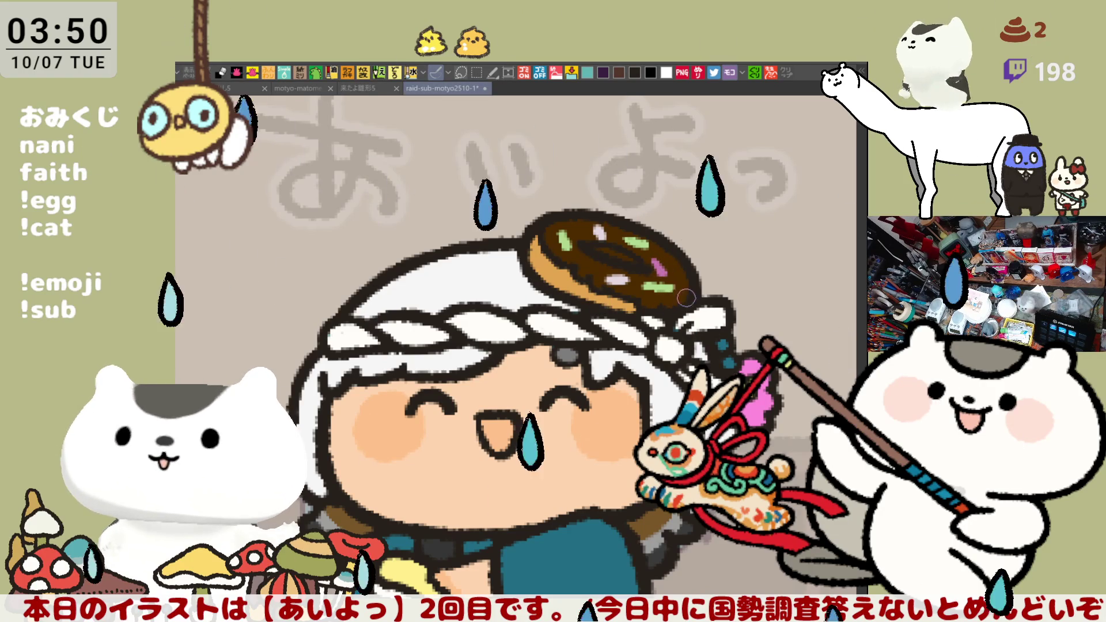
drag(675, 300, 666, 302)
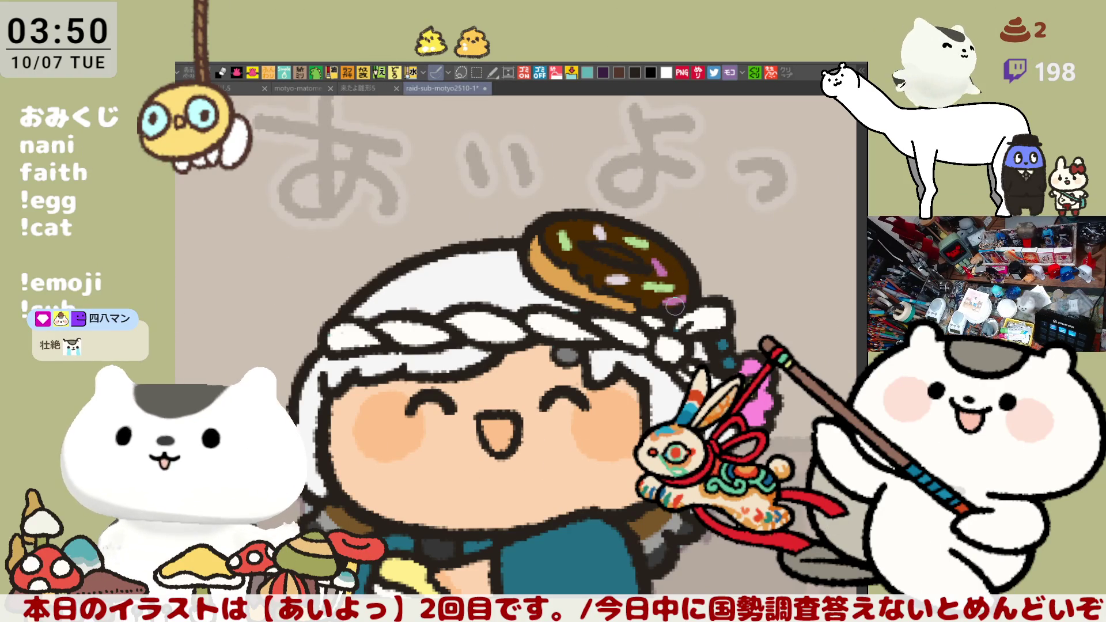
drag(581, 257, 589, 268)
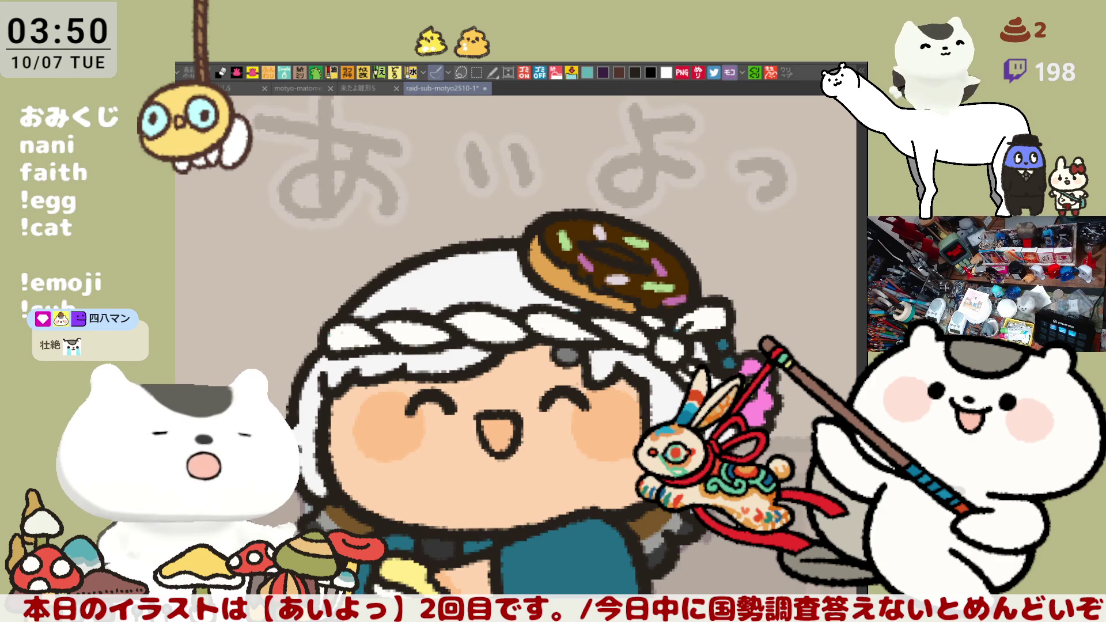
click(536, 266)
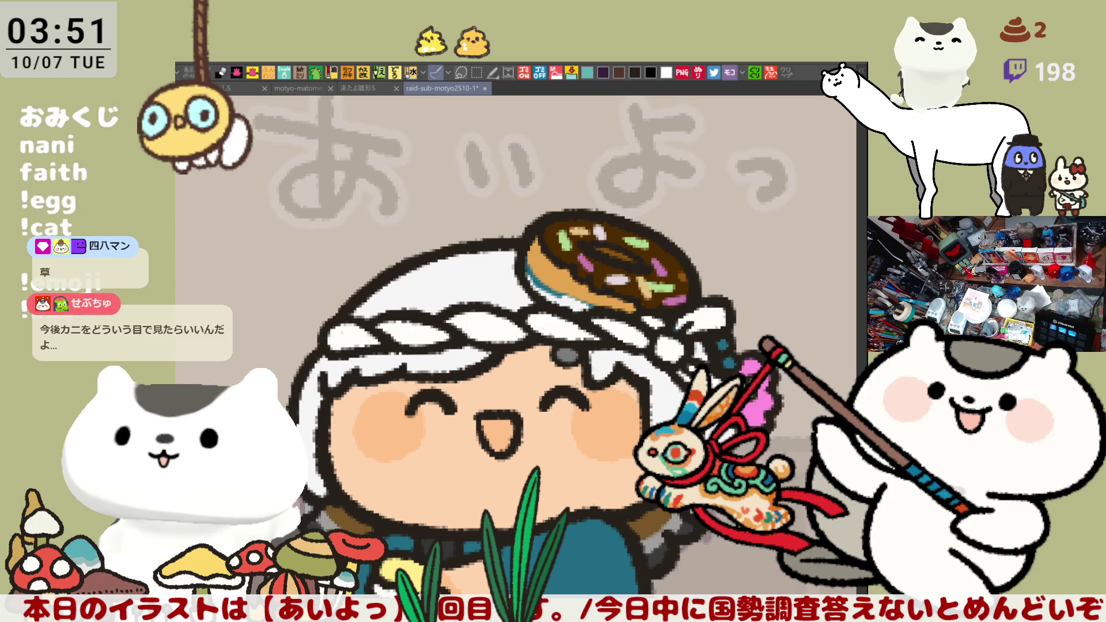
Warm the donut's lower-left edge orange-brown and draw a cyan line down the robe.
drag(541, 271, 570, 303)
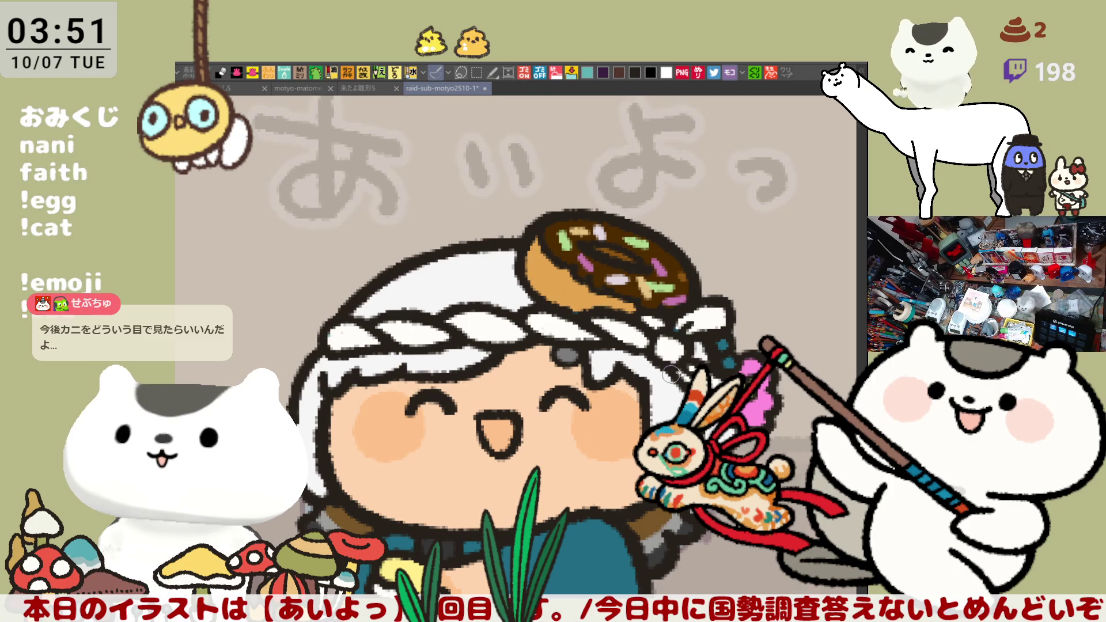
scroll(672, 375, down, 5)
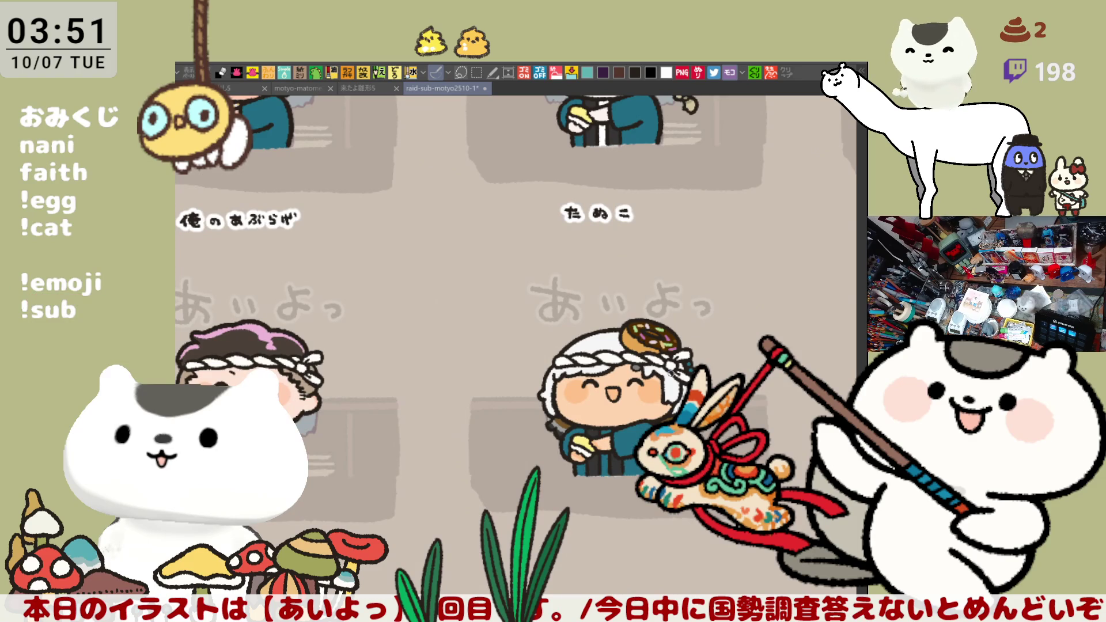
scroll(672, 371, up, 5)
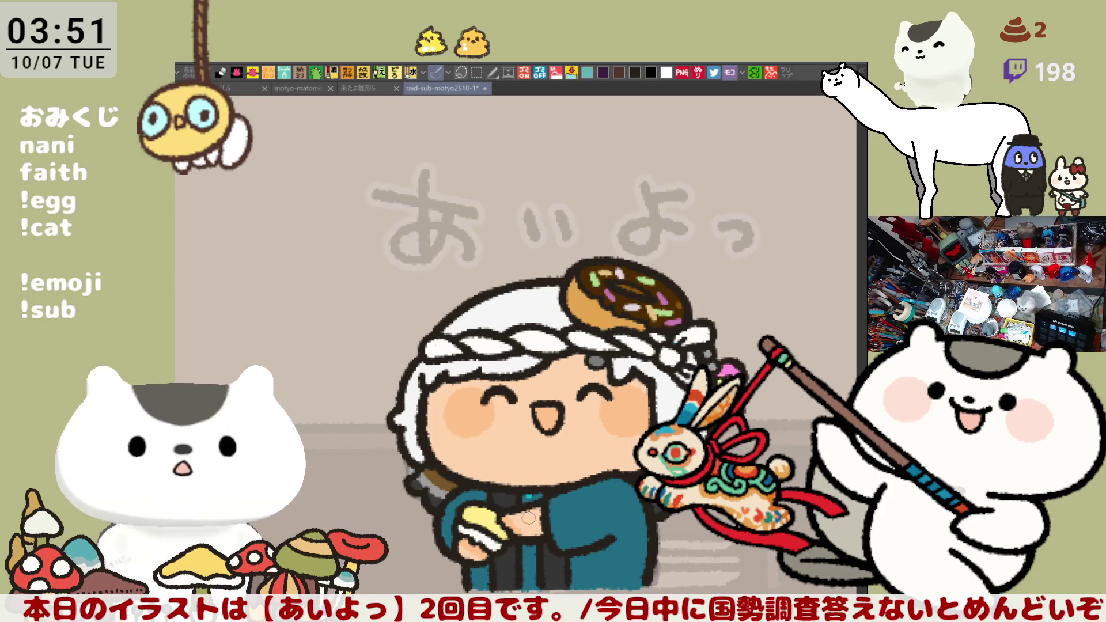
drag(533, 494, 535, 591)
scroll(626, 529, down, 5)
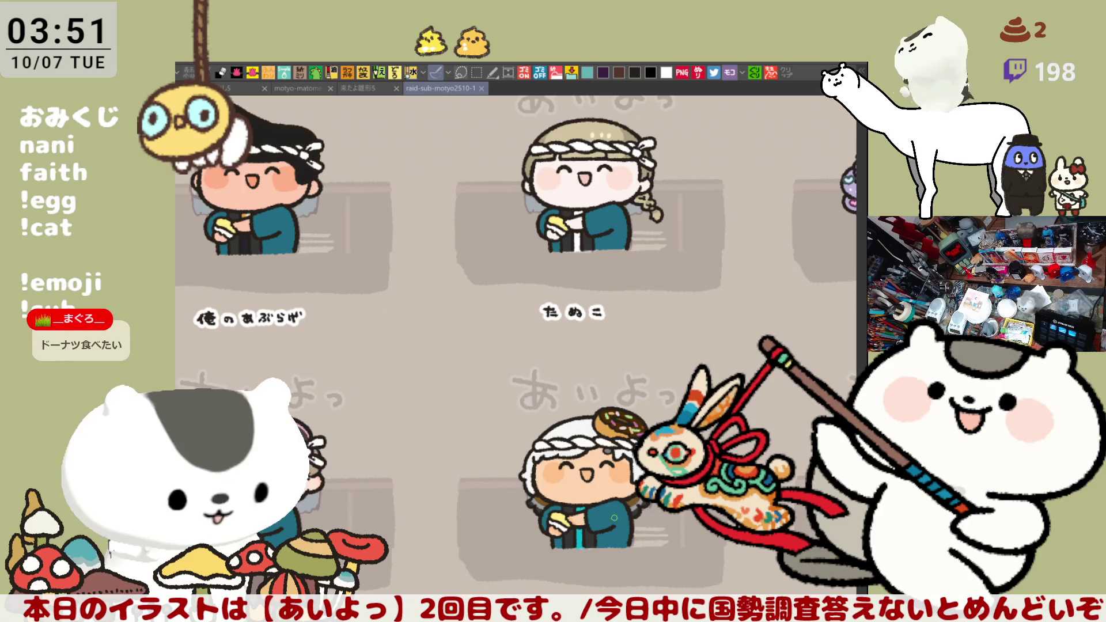
Save the illustration, then marquee the lower-right donut-character panel and deselect.
key(ctrl+s)
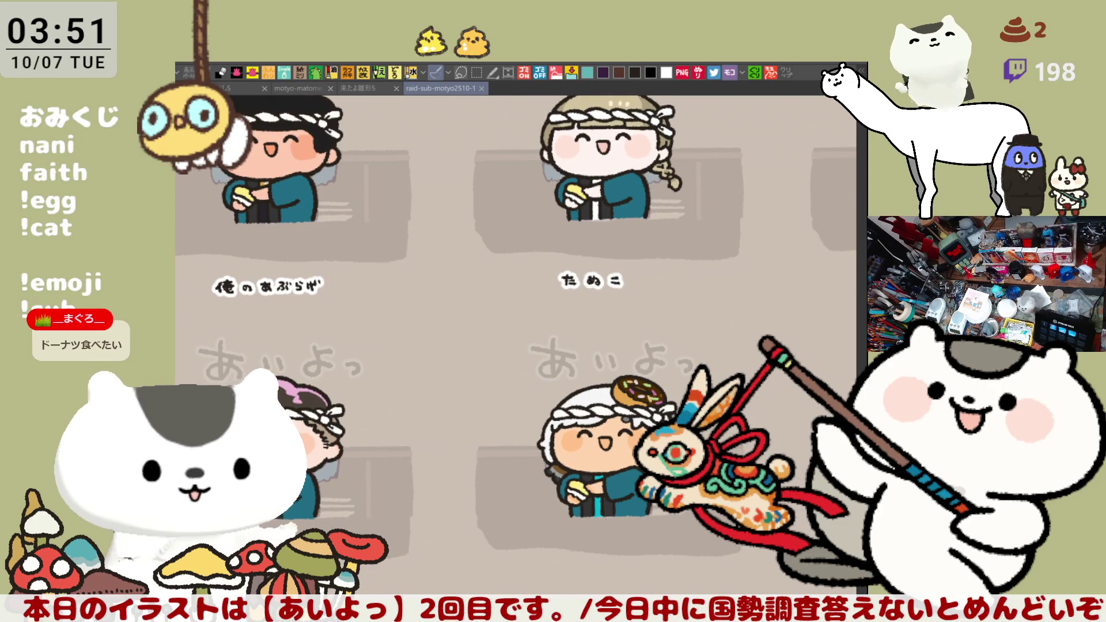
key(m)
drag(483, 339, 761, 595)
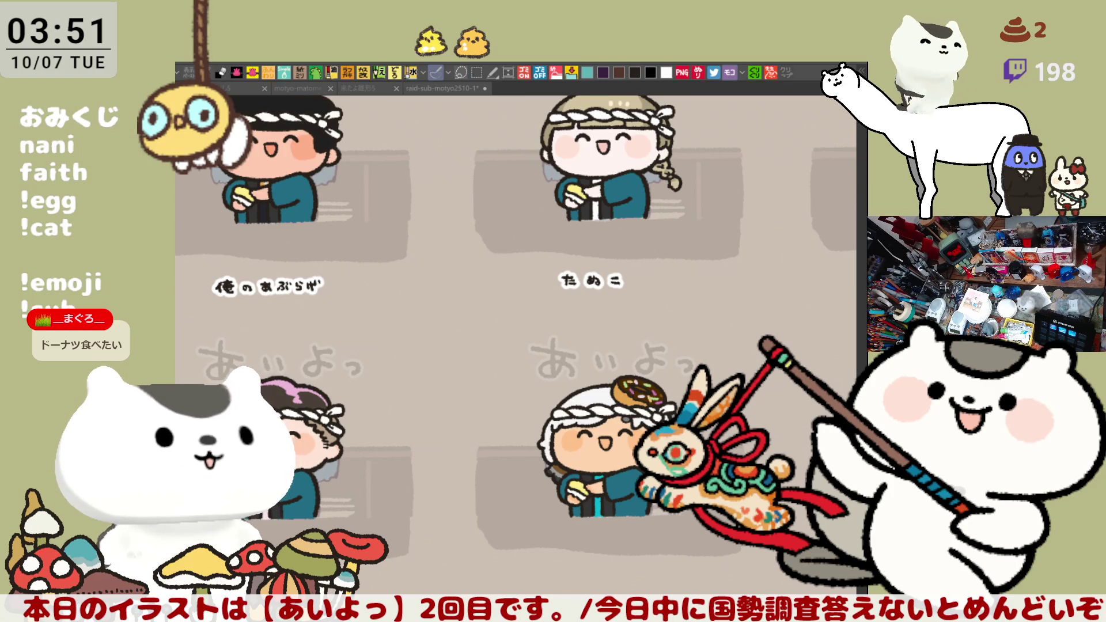
key(ctrl+z)
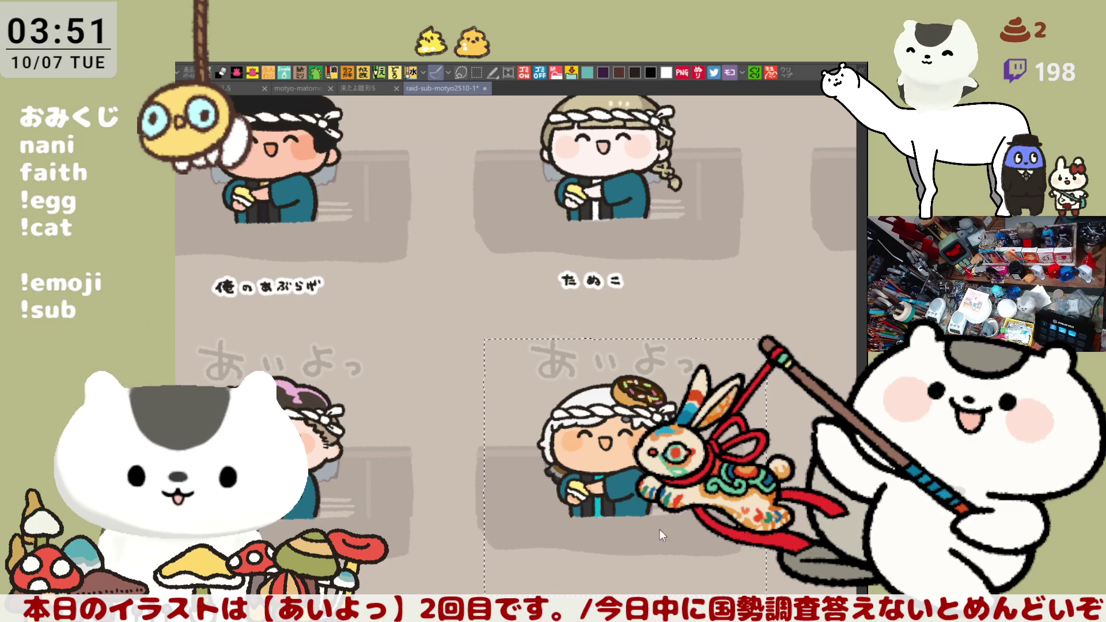
key(ctrl+d)
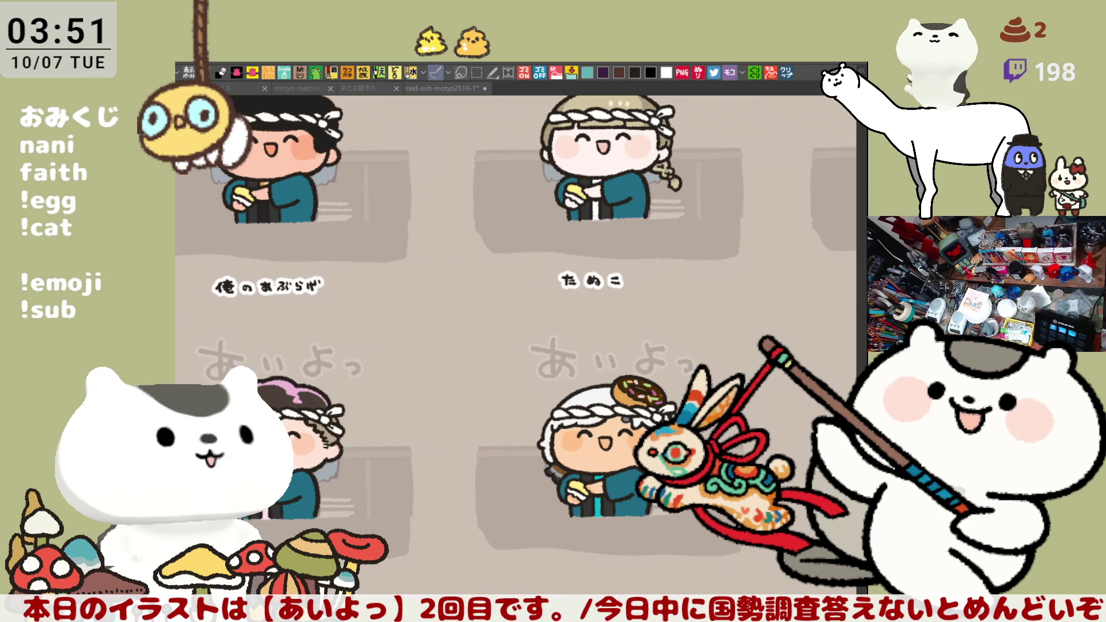
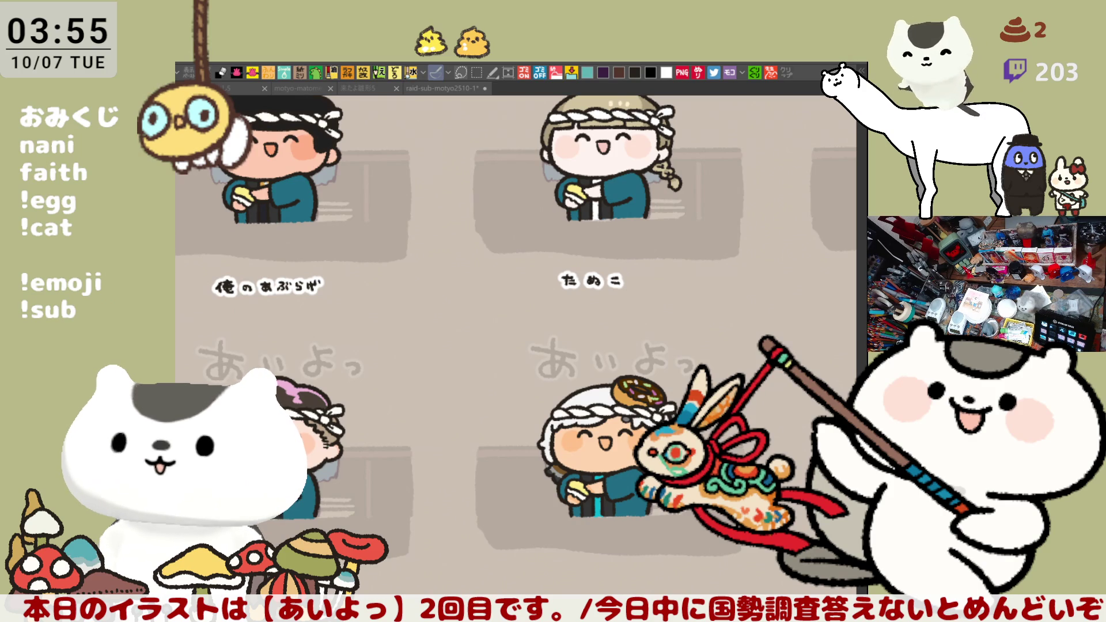
Pan to the purple-haired character, deselect with Ctrl+D, and zoom out over the upper icon row.
drag(767, 488, 605, 482)
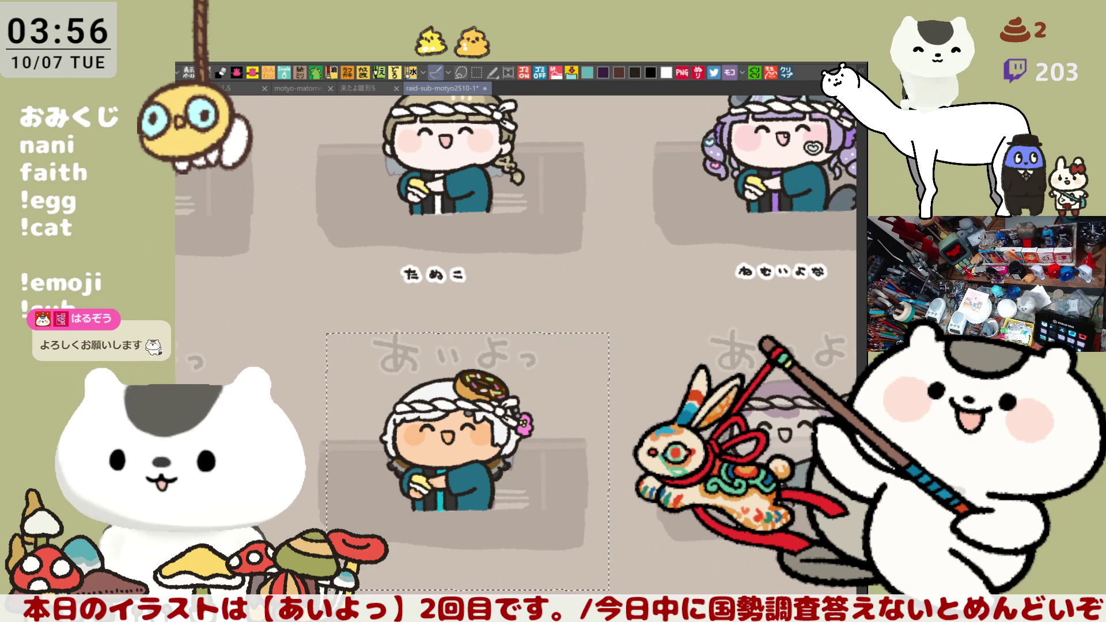
key(ctrl+d)
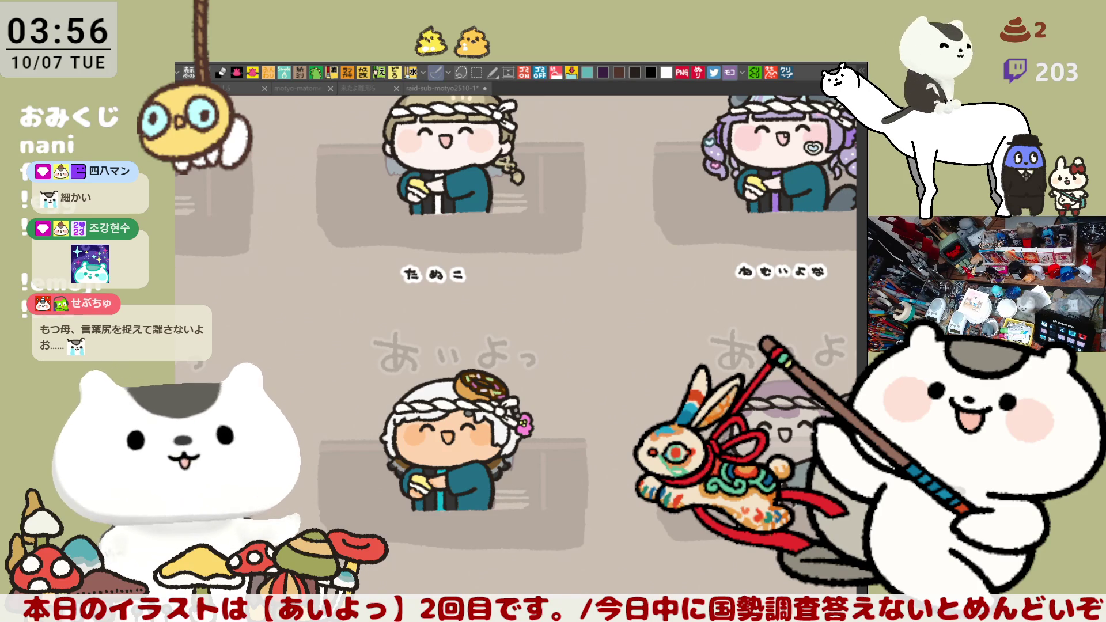
scroll(524, 349, down, 3)
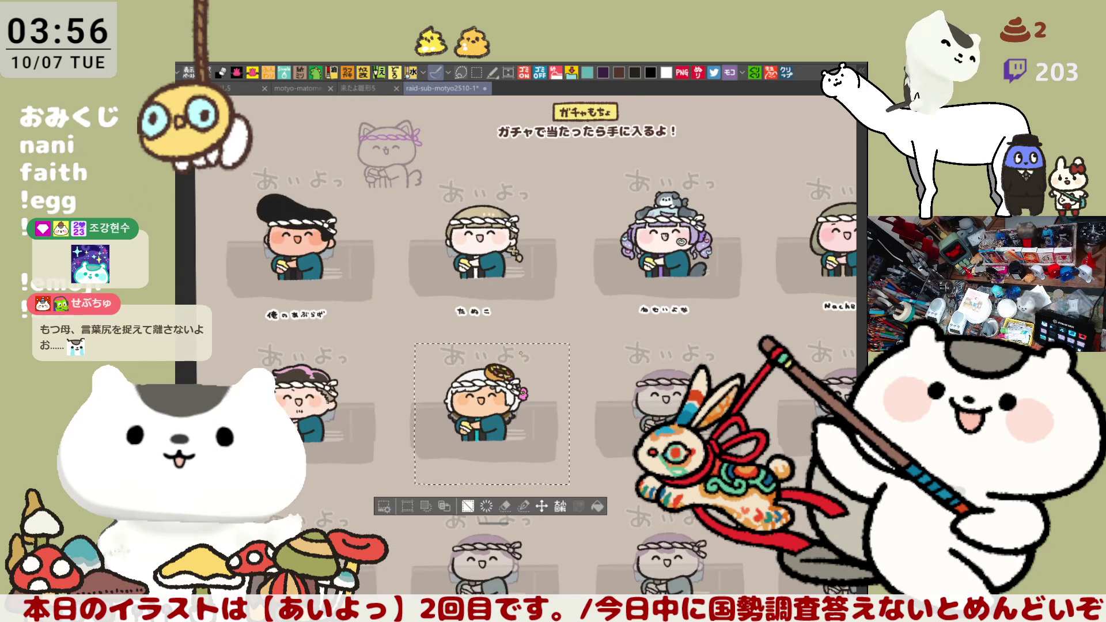
Clear the selection, save the icon sheet, and pan toward the lower icon rows.
key(ctrl+d)
key(ctrl+s)
drag(523, 358, 489, 288)
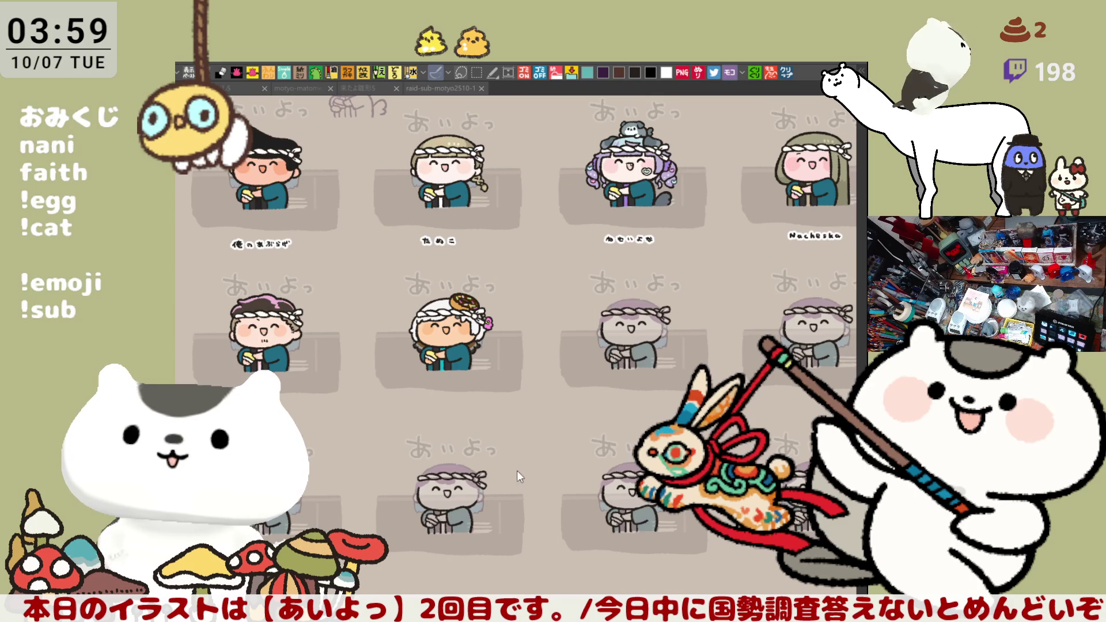
drag(414, 500, 537, 477)
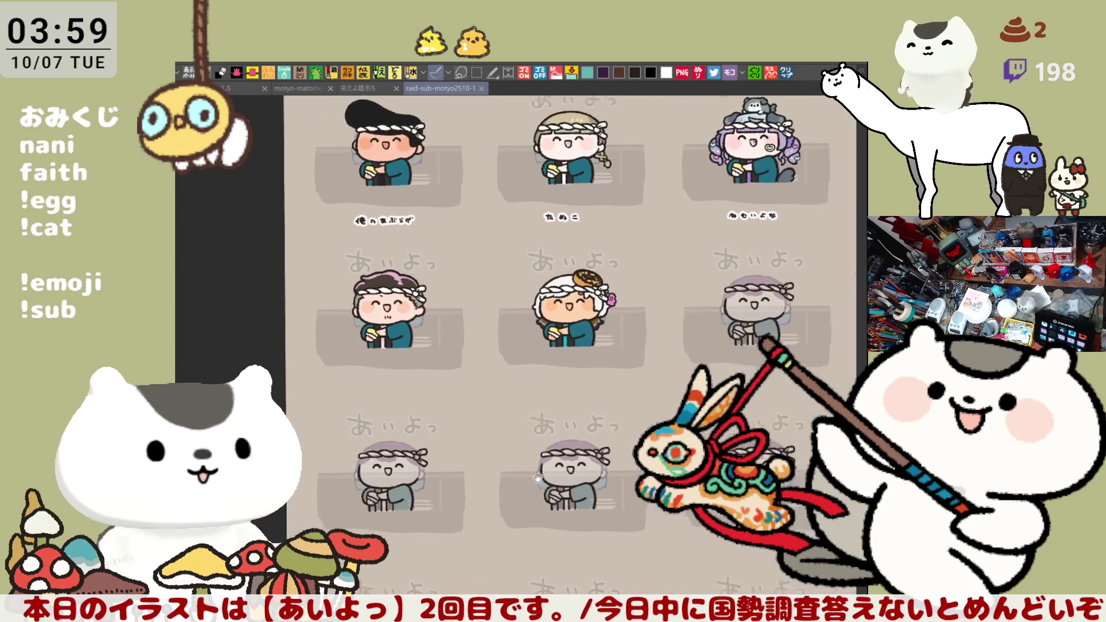
Zoom in on a sushi-counter panel with its 500円 sign and draw a name's first stroke.
scroll(518, 434, up, 4)
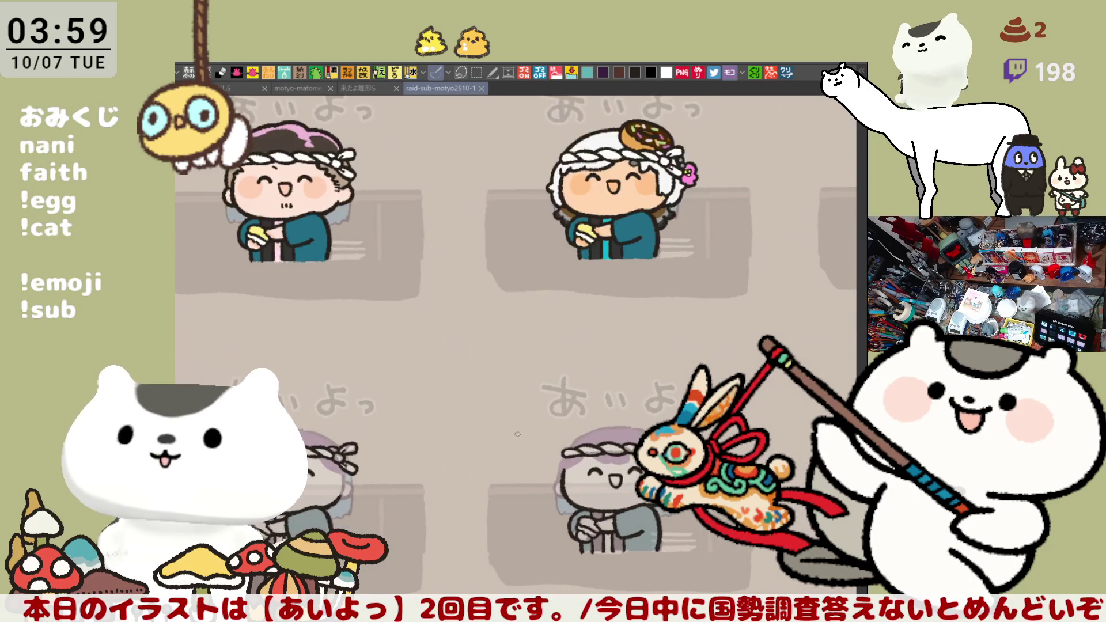
scroll(518, 433, up, 4)
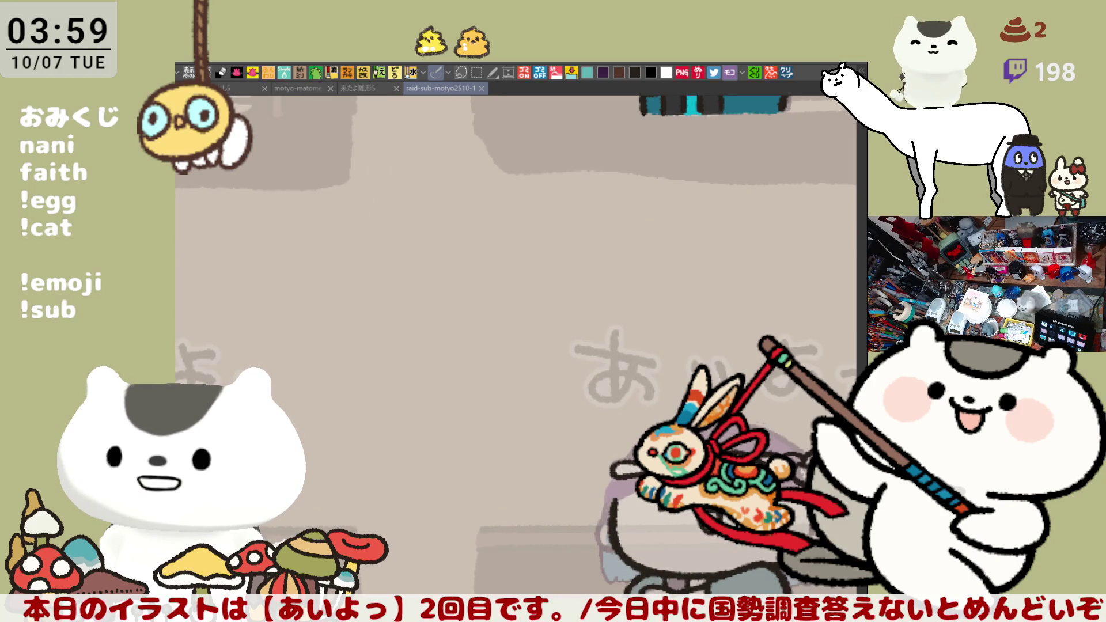
key(ctrl+z)
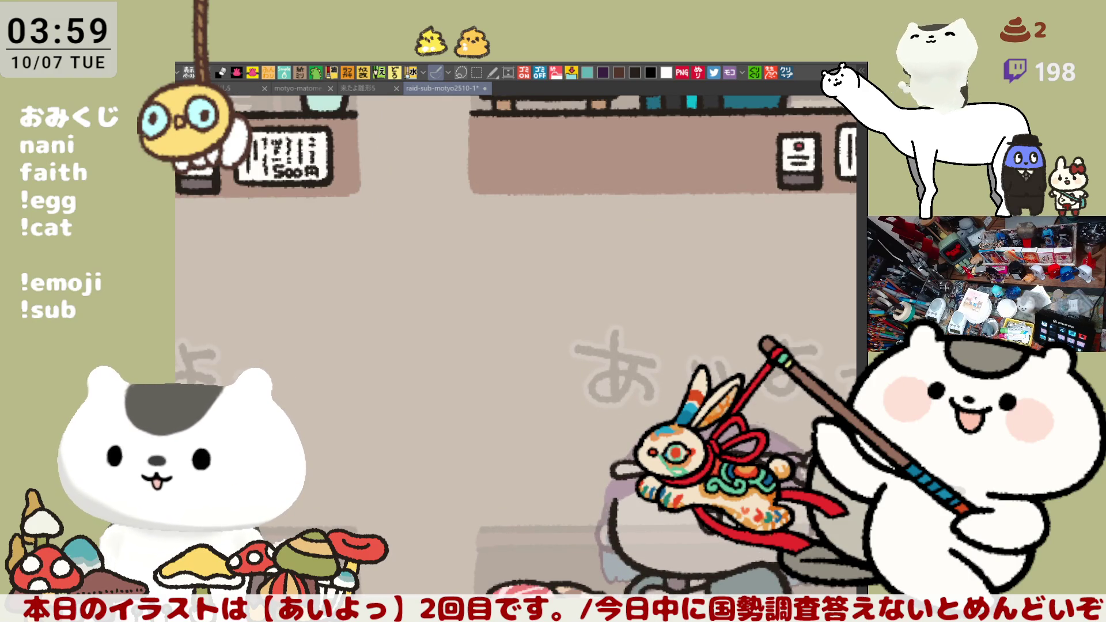
key(ctrl+z)
key(ctrl+z)
key(ctrl+z)
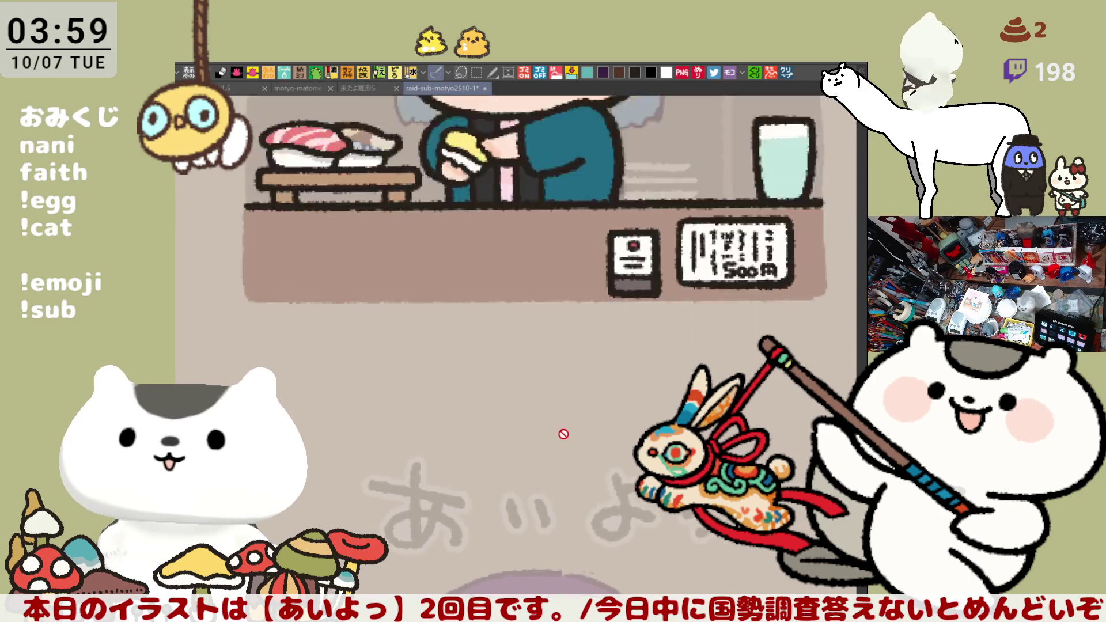
scroll(563, 434, up, 3)
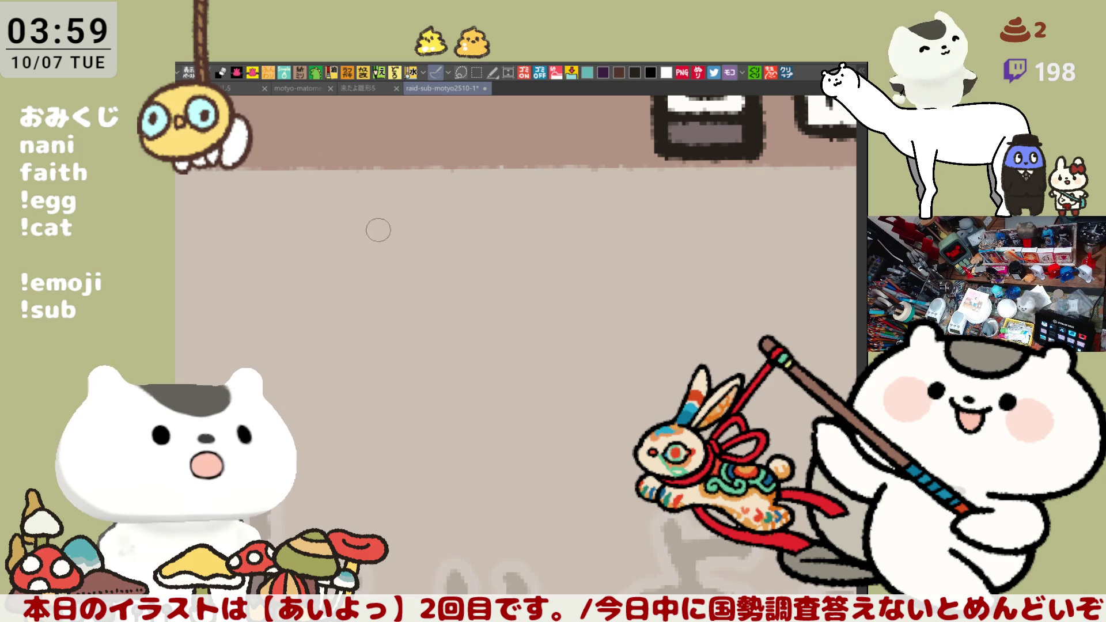
mouse_move(332, 214)
mouse_down()
mouse_move(380, 218)
mouse_move(381, 228)
mouse_move(351, 277)
mouse_move(374, 265)
mouse_move(323, 291)
mouse_up()
Write the outlined name 正綺 plus a voiced third character, redoing the stray first strokes.
key(ctrl+z)
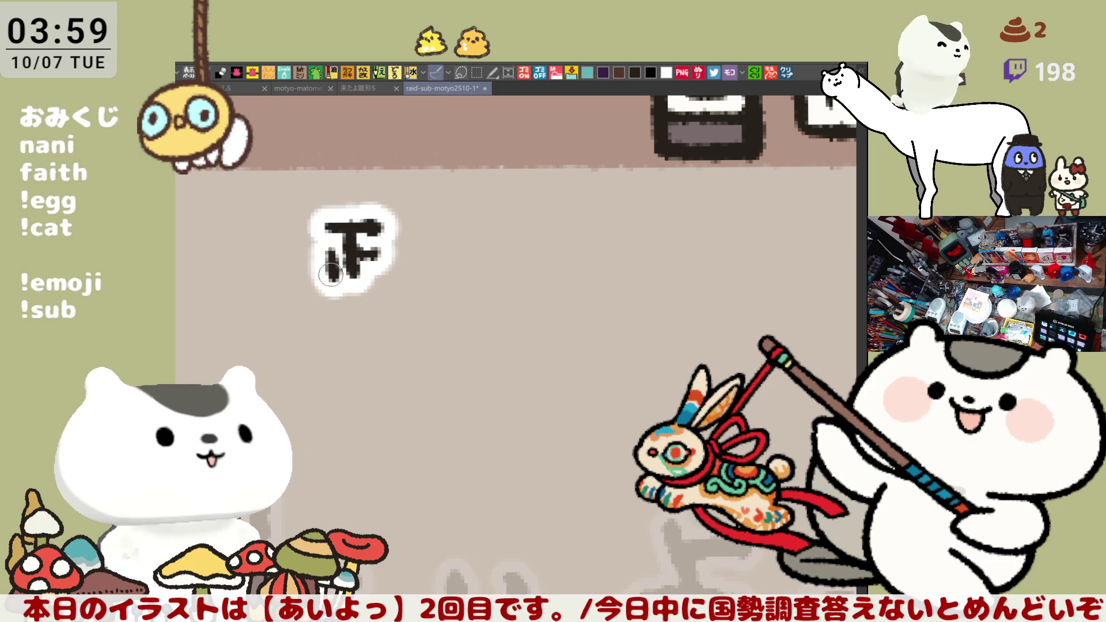
key(ctrl+z)
key(ctrl+z)
mouse_move(354, 252)
mouse_down()
mouse_move(380, 253)
mouse_move(329, 282)
mouse_move(393, 278)
mouse_up()
mouse_move(449, 226)
mouse_down()
mouse_move(462, 231)
mouse_move(447, 256)
mouse_move(484, 254)
mouse_move(438, 281)
mouse_up()
drag(472, 263, 488, 283)
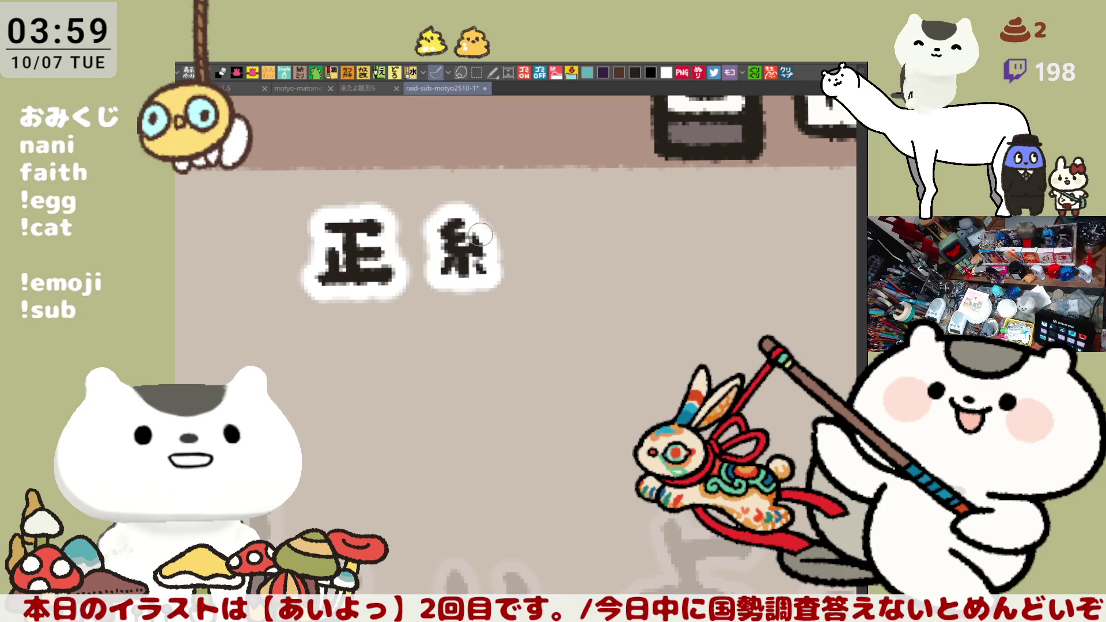
mouse_move(473, 231)
mouse_down()
mouse_move(528, 229)
mouse_move(478, 257)
mouse_move(539, 237)
mouse_move(516, 284)
mouse_up()
drag(479, 249, 499, 260)
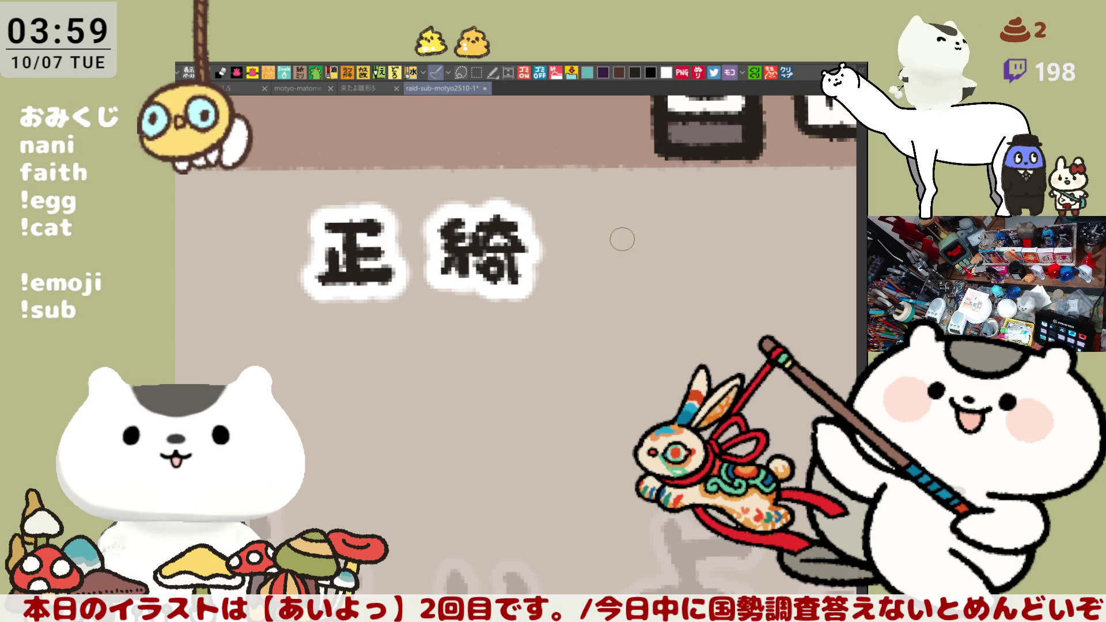
mouse_move(583, 226)
mouse_down()
mouse_move(608, 257)
mouse_move(588, 270)
mouse_up()
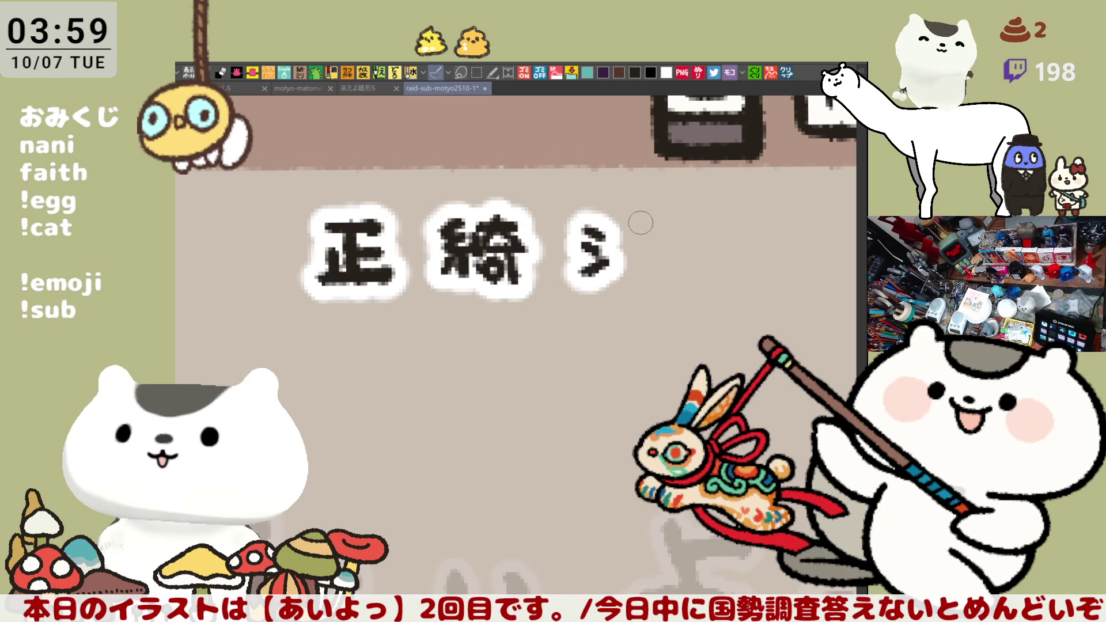
mouse_move(631, 214)
mouse_down()
mouse_move(634, 237)
mouse_move(644, 225)
mouse_move(650, 241)
mouse_move(633, 272)
mouse_move(675, 257)
mouse_move(663, 288)
mouse_move(608, 305)
mouse_up()
Pan to empty wall space and start the next name with キ-like strokes and a dot.
mouse_move(721, 297)
mouse_down()
mouse_move(487, 321)
mouse_move(560, 326)
mouse_move(461, 326)
mouse_up()
mouse_move(437, 284)
mouse_down()
mouse_move(398, 286)
mouse_move(426, 295)
mouse_up()
mouse_move(398, 303)
mouse_down()
mouse_move(425, 302)
mouse_move(470, 271)
mouse_up()
key(ctrl+z)
click(409, 324)
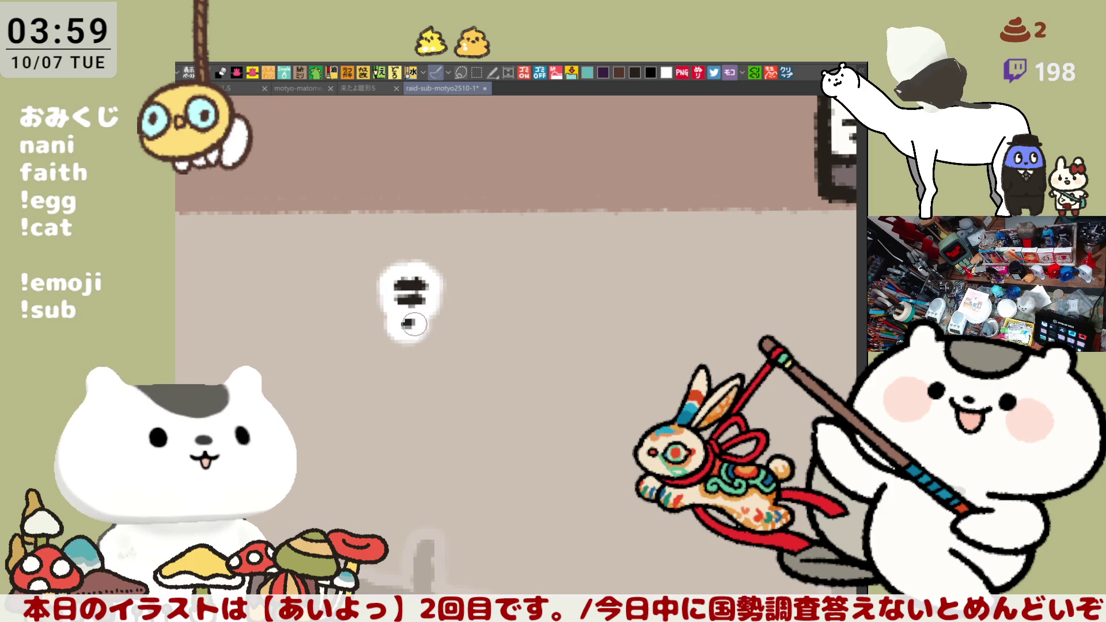
Letter シェル under the counter, redrawing the シ curve and the ル strokes that went wrong.
drag(414, 325, 449, 287)
key(ctrl+z)
mouse_move(403, 329)
mouse_down()
mouse_move(445, 289)
mouse_move(537, 290)
mouse_move(517, 320)
mouse_up()
drag(487, 322, 544, 319)
mouse_move(594, 291)
mouse_down()
mouse_move(597, 311)
mouse_move(650, 301)
mouse_up()
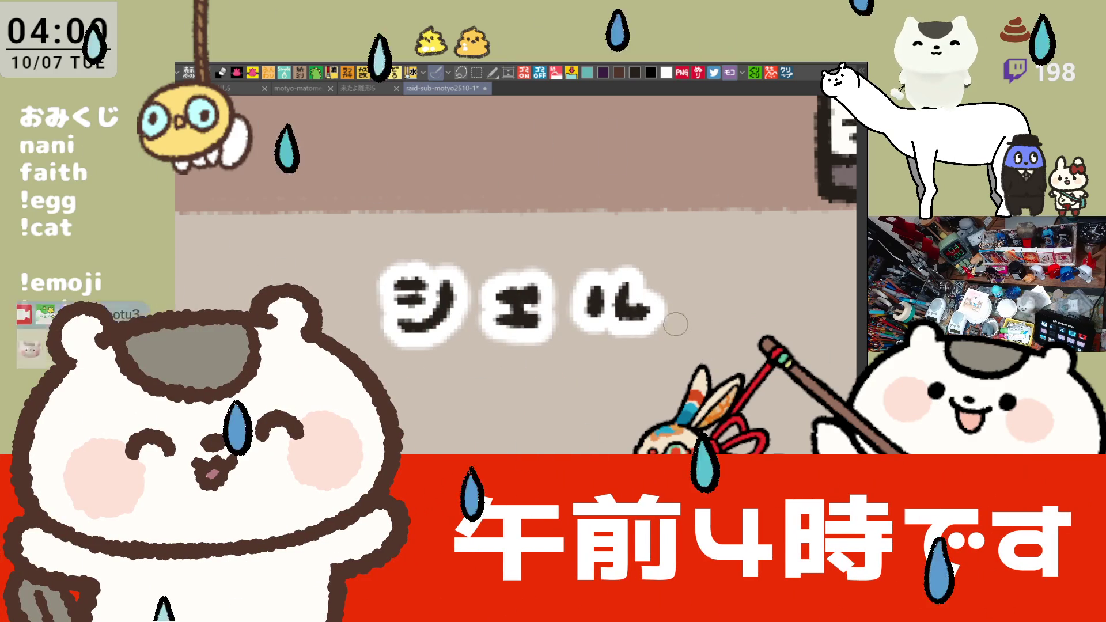
key(ctrl+z)
key(ctrl+z)
mouse_move(596, 291)
mouse_down()
mouse_move(585, 322)
mouse_move(648, 302)
mouse_move(450, 435)
mouse_move(521, 338)
mouse_move(524, 271)
mouse_move(632, 330)
mouse_move(538, 291)
mouse_up()
key(ctrl+z)
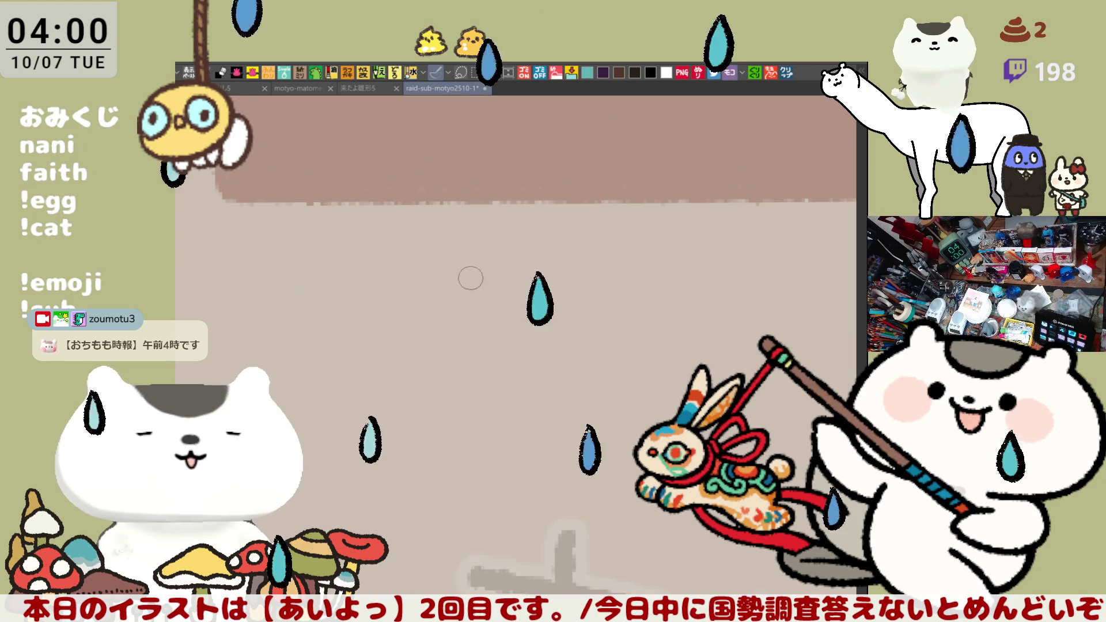
Write 遅なり in outlined lettering under the next counter, redoing the failed strokes.
mouse_move(435, 252)
mouse_down()
mouse_move(474, 252)
mouse_move(435, 281)
mouse_move(437, 308)
mouse_move(476, 306)
mouse_move(480, 291)
mouse_move(464, 314)
mouse_up()
mouse_move(407, 268)
mouse_down()
mouse_move(438, 266)
mouse_move(428, 301)
mouse_move(497, 323)
mouse_up()
key(ctrl+z)
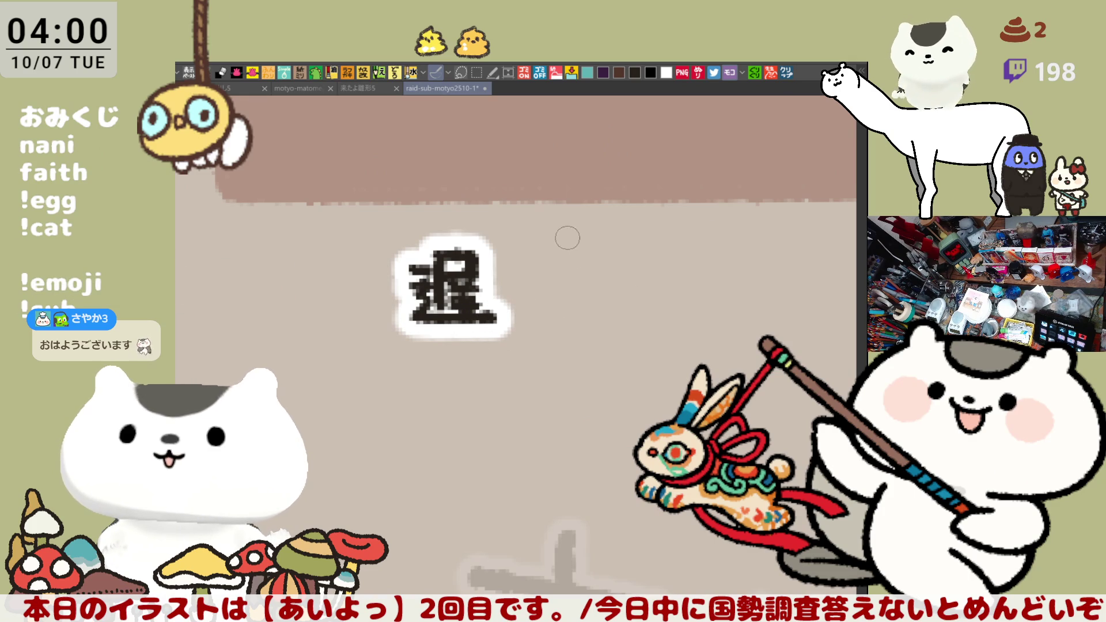
mouse_move(552, 267)
mouse_down()
mouse_move(585, 264)
mouse_move(546, 307)
mouse_up()
key(ctrl+z)
mouse_move(588, 268)
mouse_down()
mouse_move(597, 281)
mouse_move(577, 318)
mouse_move(619, 301)
mouse_up()
drag(637, 256, 643, 305)
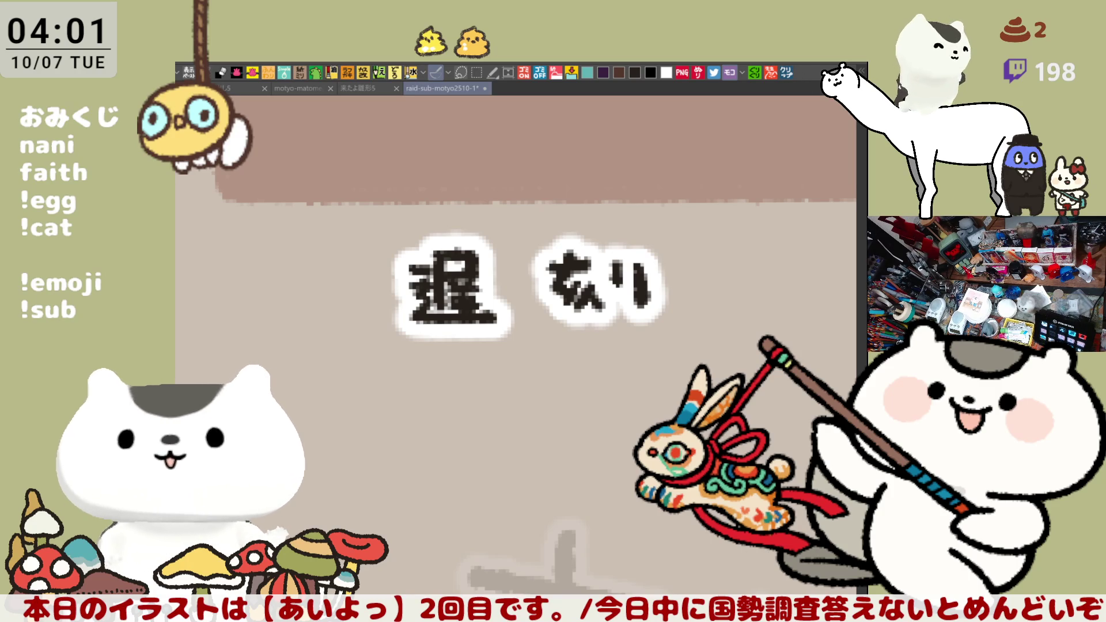
Bring in a clipped tweet screenshot as a new canvas and center its photo.
click(787, 72)
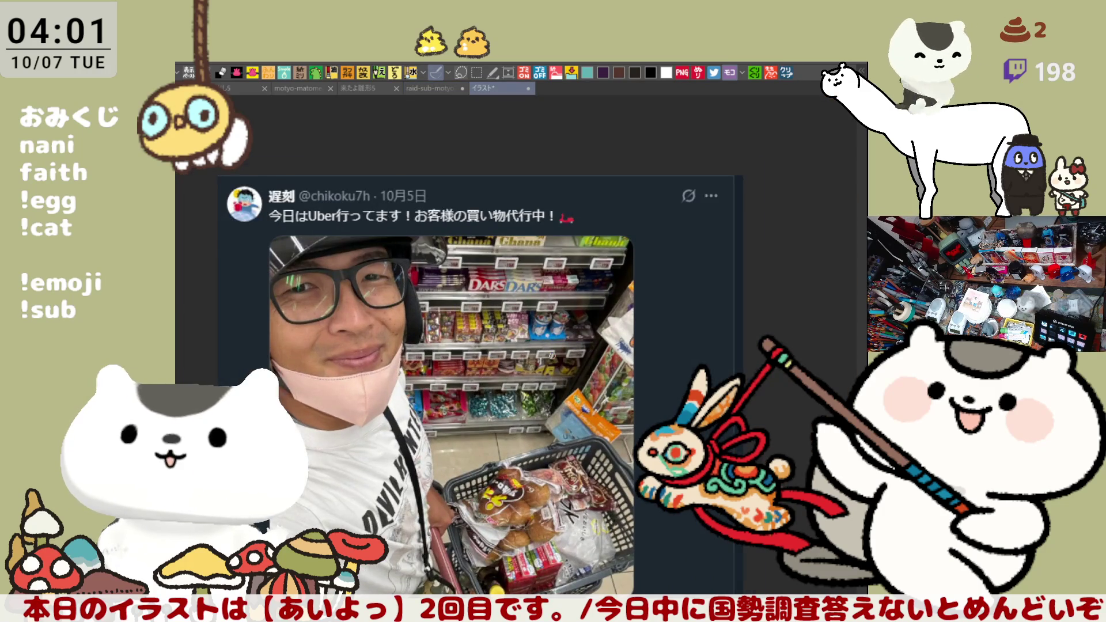
scroll(552, 356, up, 2)
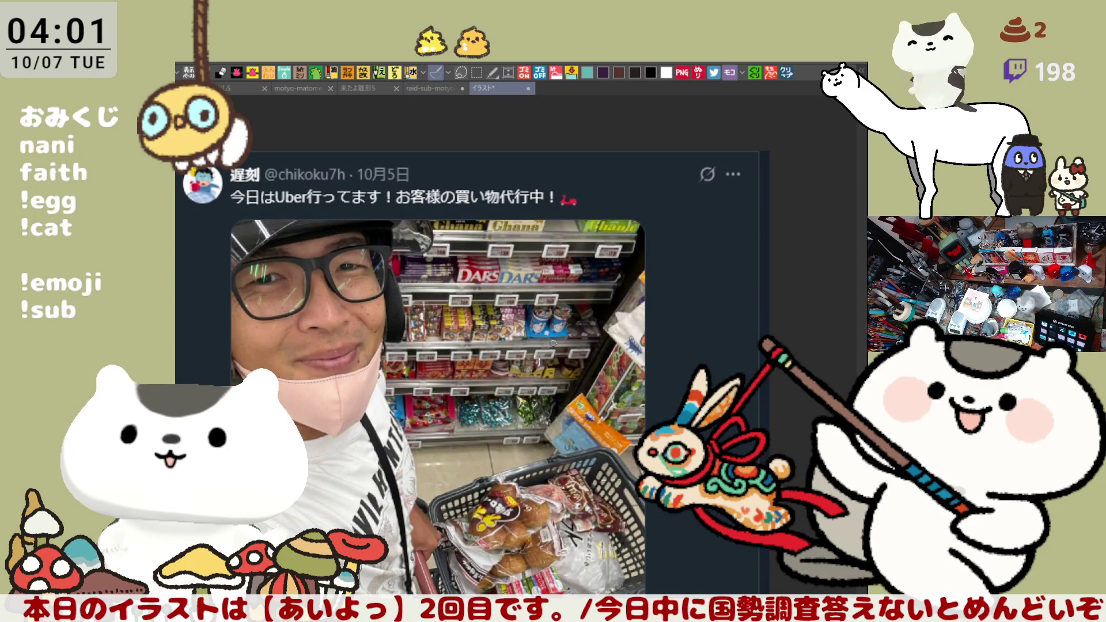
drag(553, 343, 641, 289)
drag(623, 434, 593, 427)
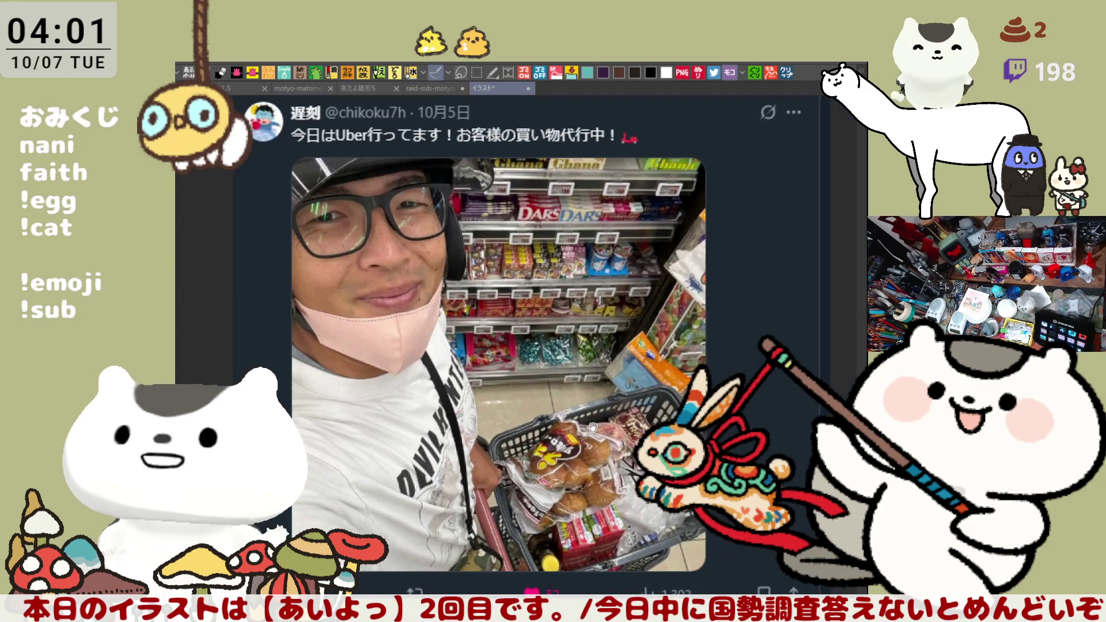
Inspect the tweet photo and header, then return to the raid-sub-motyo2510-1 document.
scroll(597, 435, up, 4)
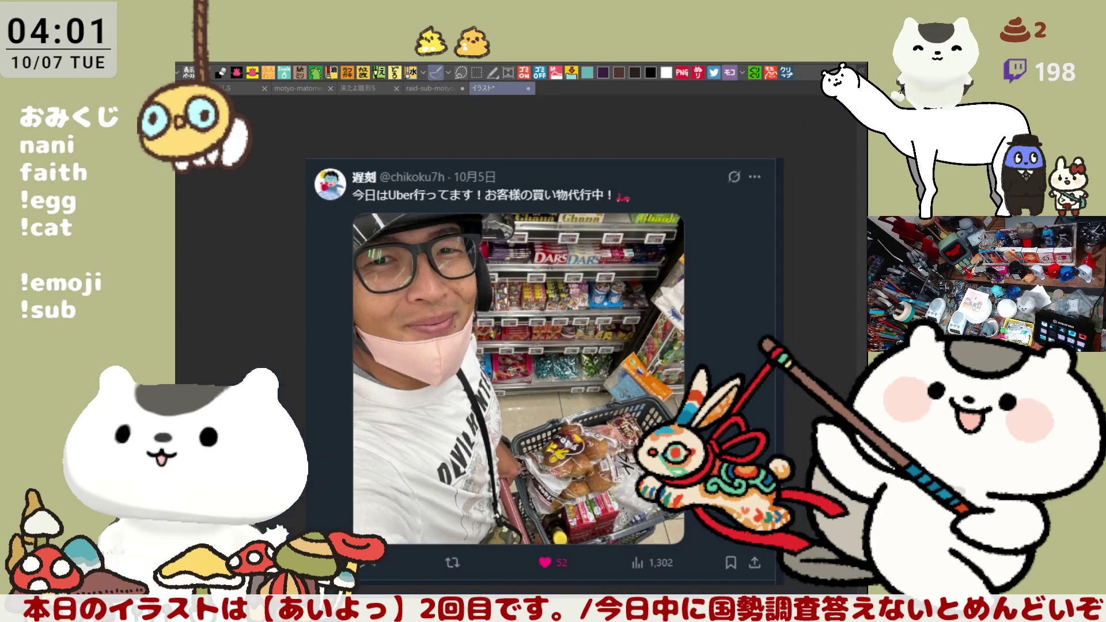
scroll(597, 435, down, 6)
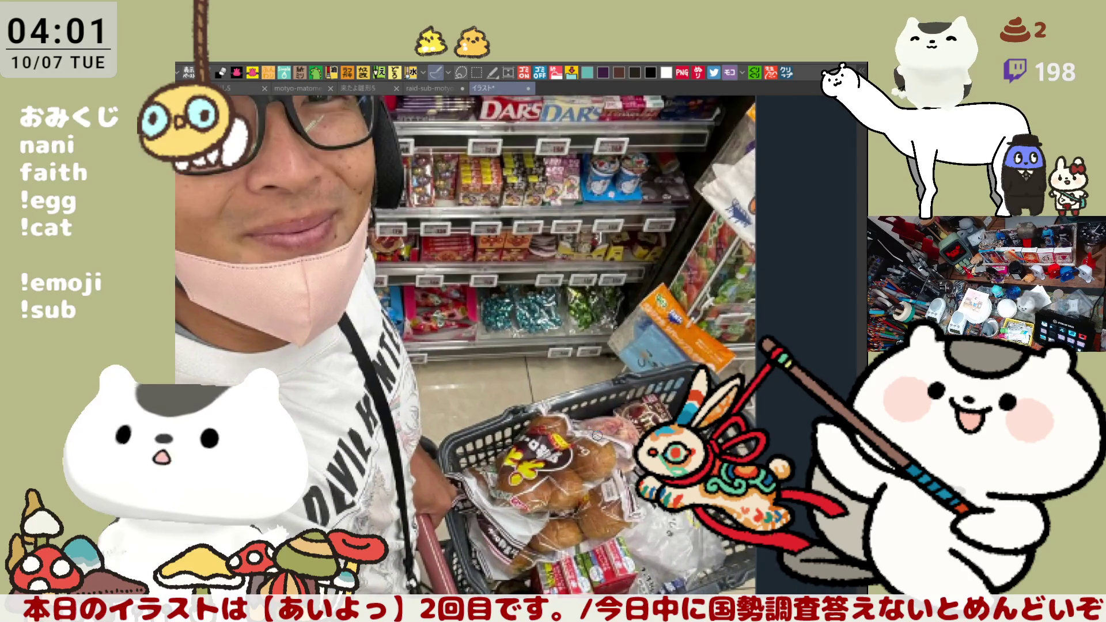
scroll(597, 435, up, 3)
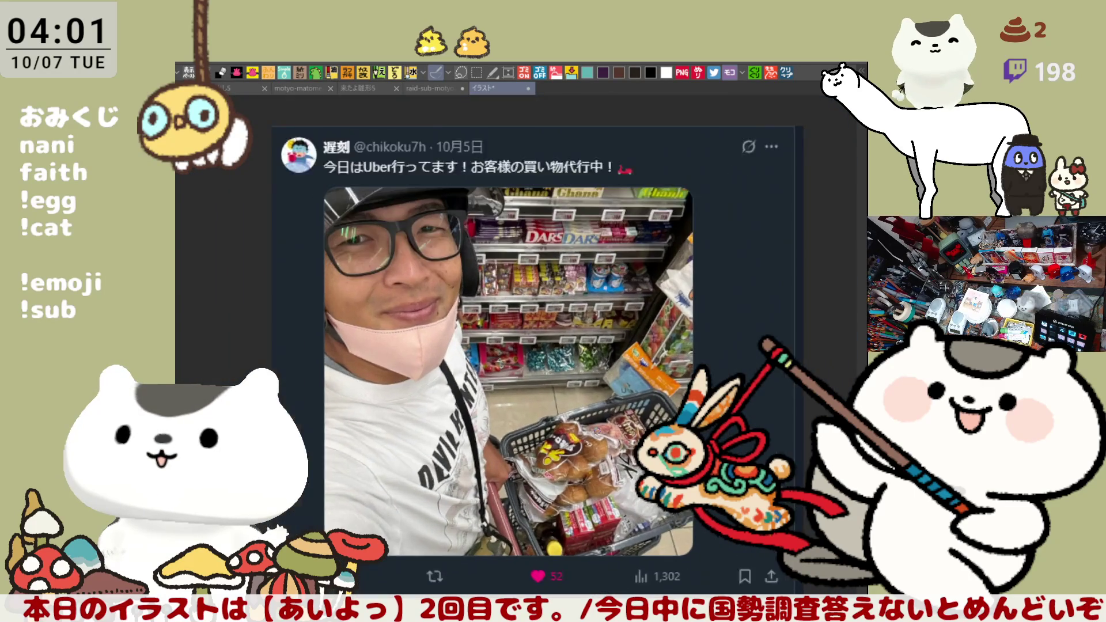
scroll(597, 435, up, 1)
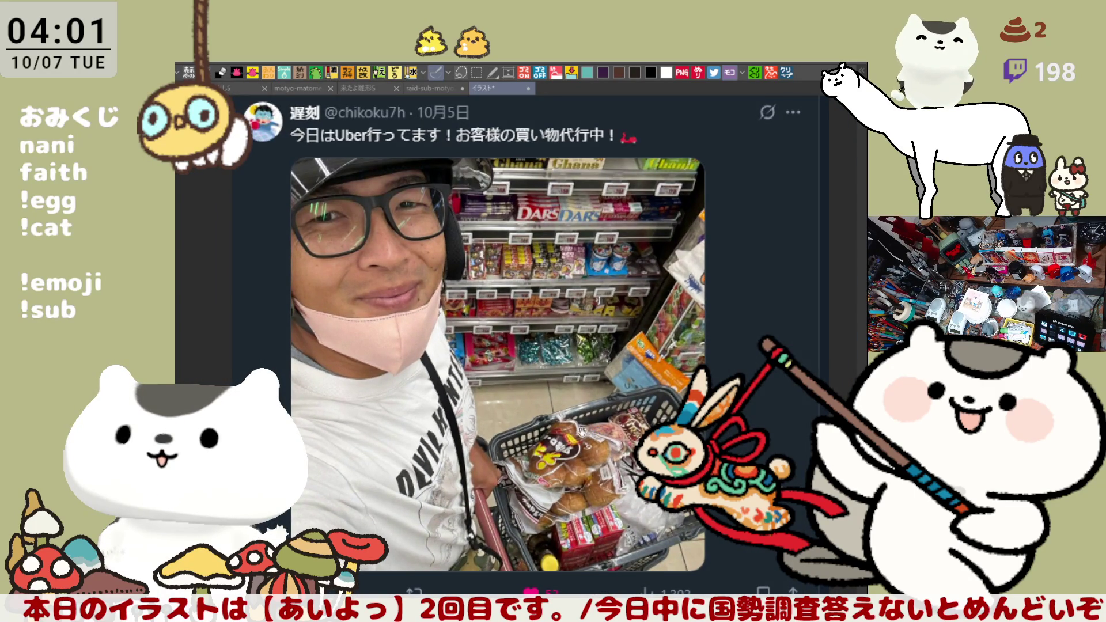
scroll(582, 431, up, 3)
scroll(559, 526, up, 5)
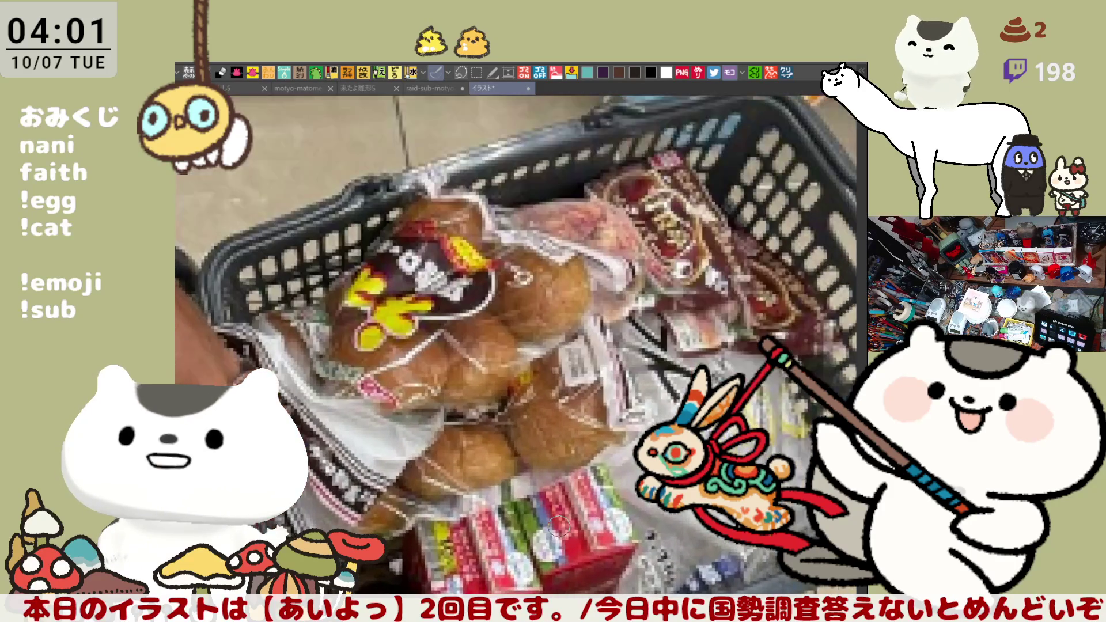
scroll(559, 525, up, 1)
scroll(559, 525, down, 5)
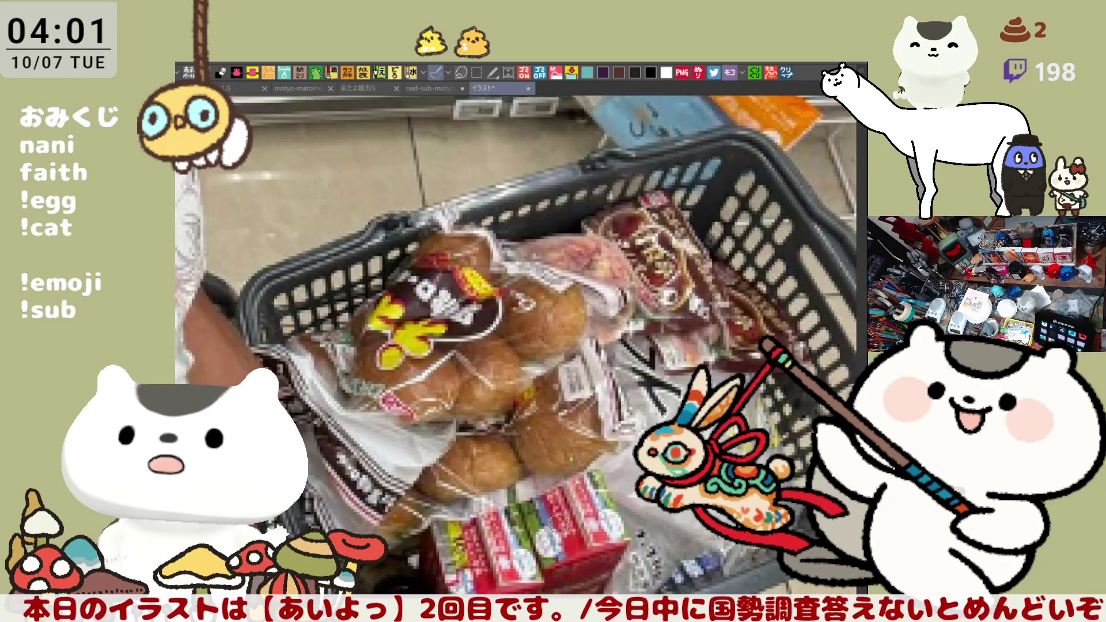
scroll(559, 525, down, 1)
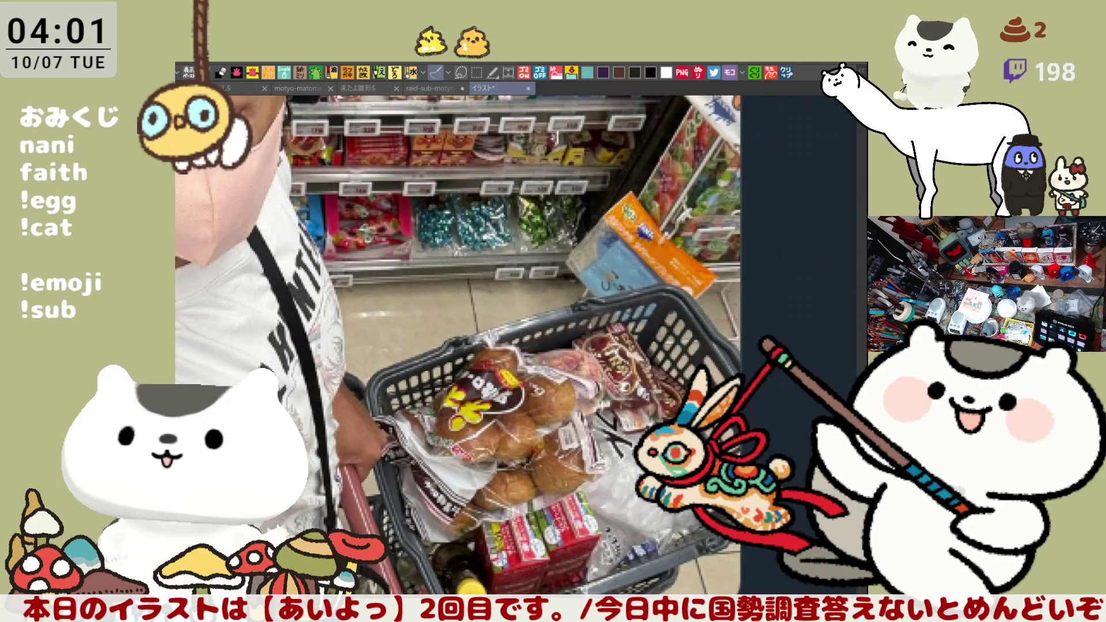
scroll(559, 526, down, 2)
scroll(559, 525, down, 2)
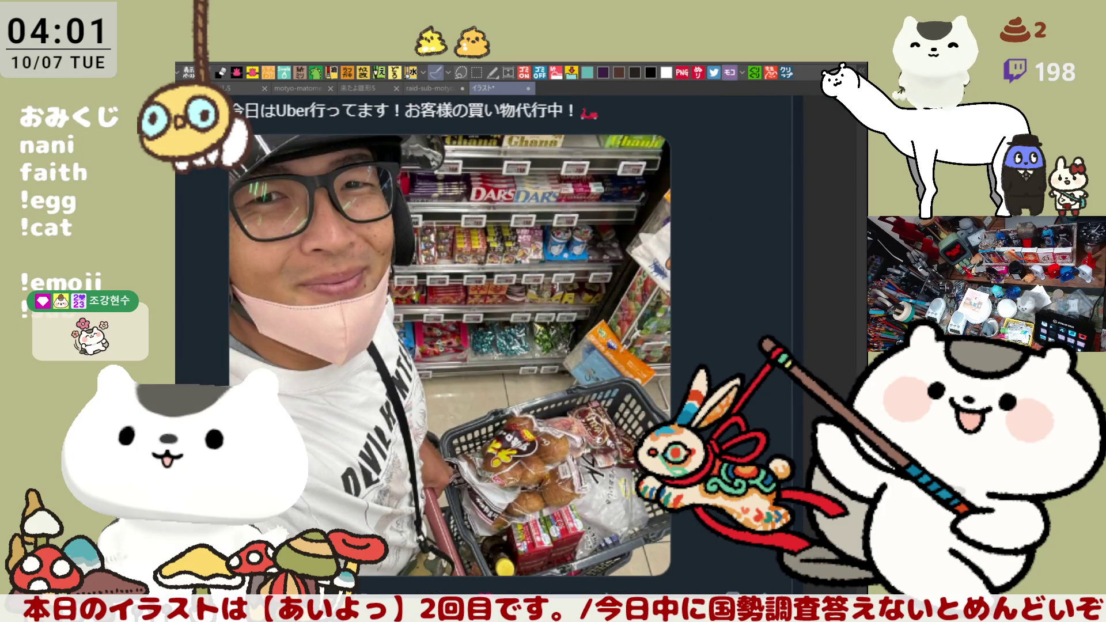
drag(468, 305, 508, 328)
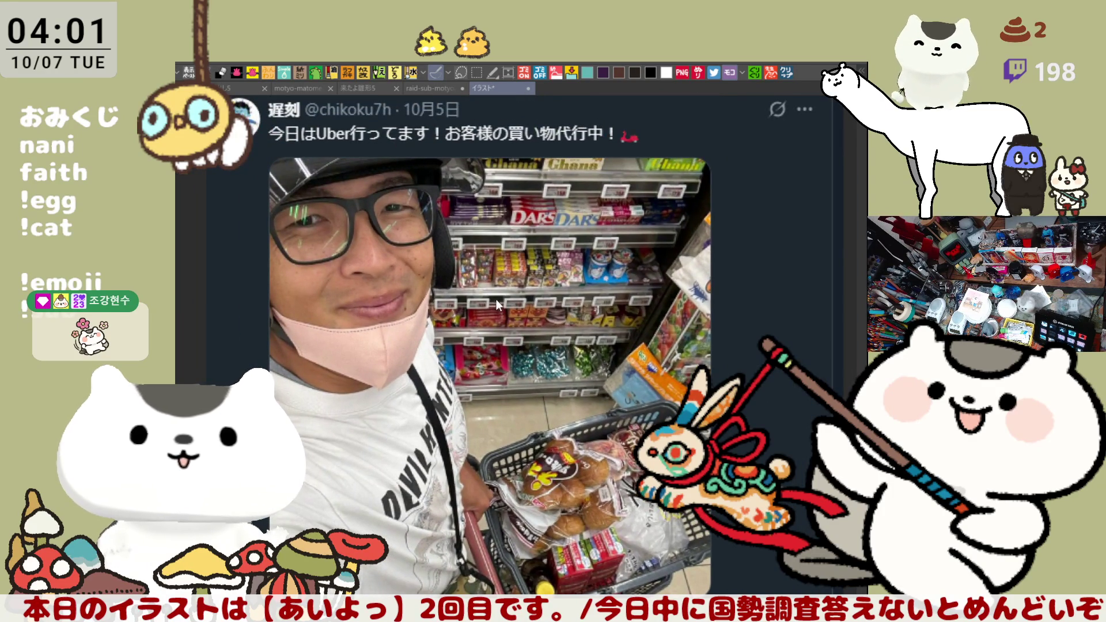
key(ctrl+shift+Tab)
scroll(628, 326, right, 5)
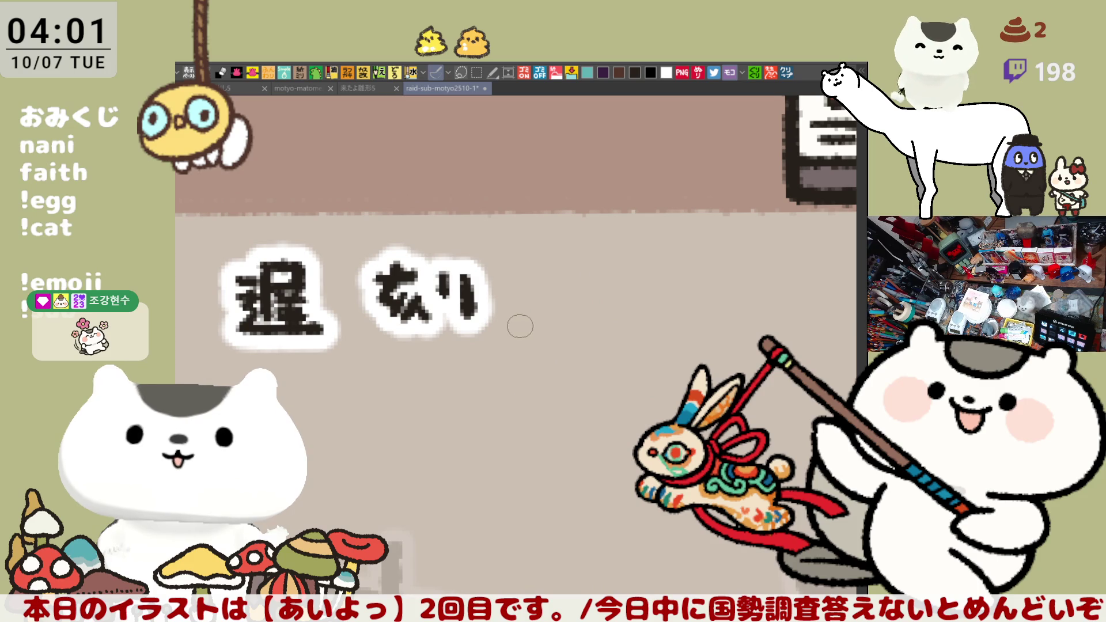
Complete the partial name with a long-vowel dash and its remaining kana.
drag(520, 326, 546, 326)
drag(577, 276, 663, 314)
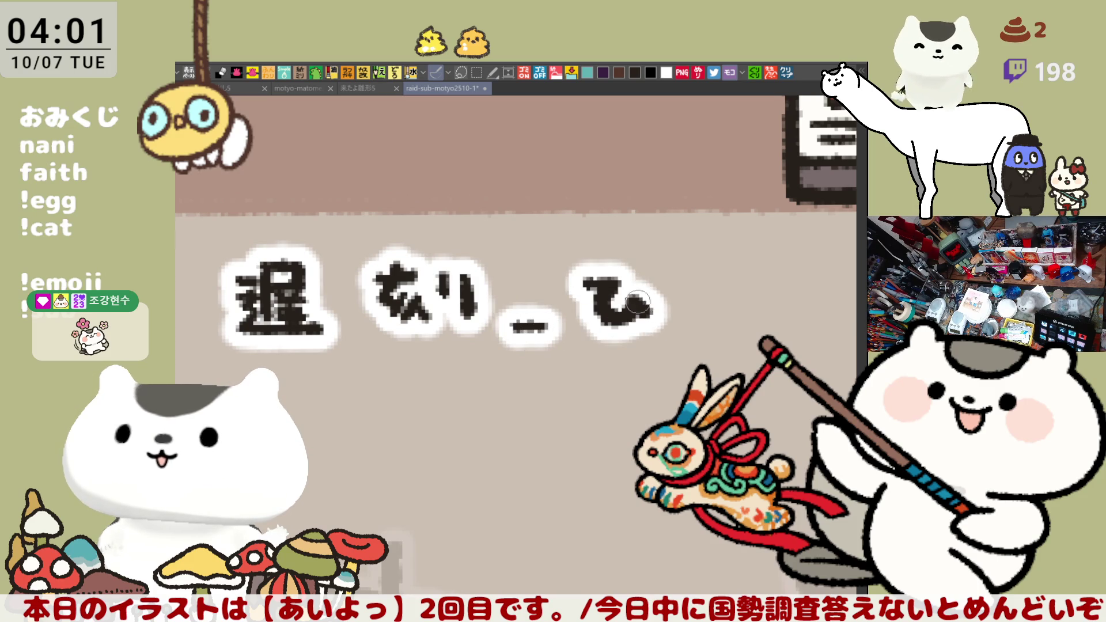
scroll(640, 300, right, 6)
mouse_move(482, 285)
mouse_down()
mouse_move(478, 338)
mouse_move(522, 323)
mouse_move(519, 298)
mouse_up()
mouse_move(554, 294)
mouse_down()
mouse_move(589, 295)
mouse_move(602, 322)
mouse_up()
mouse_move(641, 290)
mouse_down()
mouse_move(634, 322)
mouse_move(689, 322)
mouse_up()
mouse_move(740, 271)
mouse_down()
mouse_move(723, 303)
mouse_move(738, 340)
mouse_up()
scroll(588, 284, right, 5)
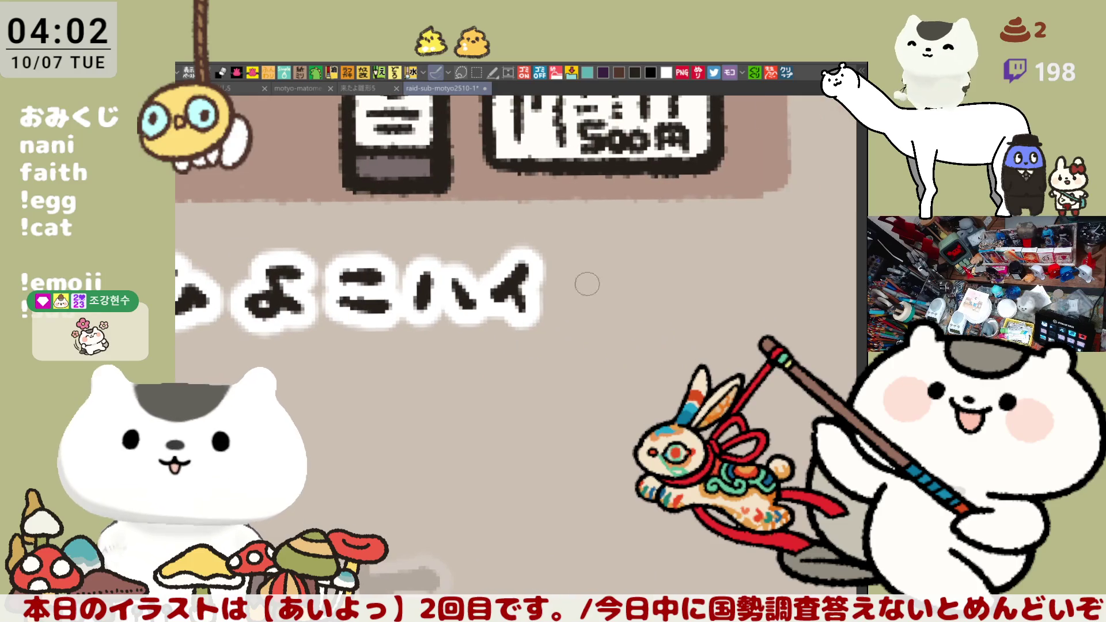
mouse_move(567, 256)
mouse_down()
mouse_move(574, 297)
mouse_move(602, 290)
mouse_move(588, 335)
mouse_up()
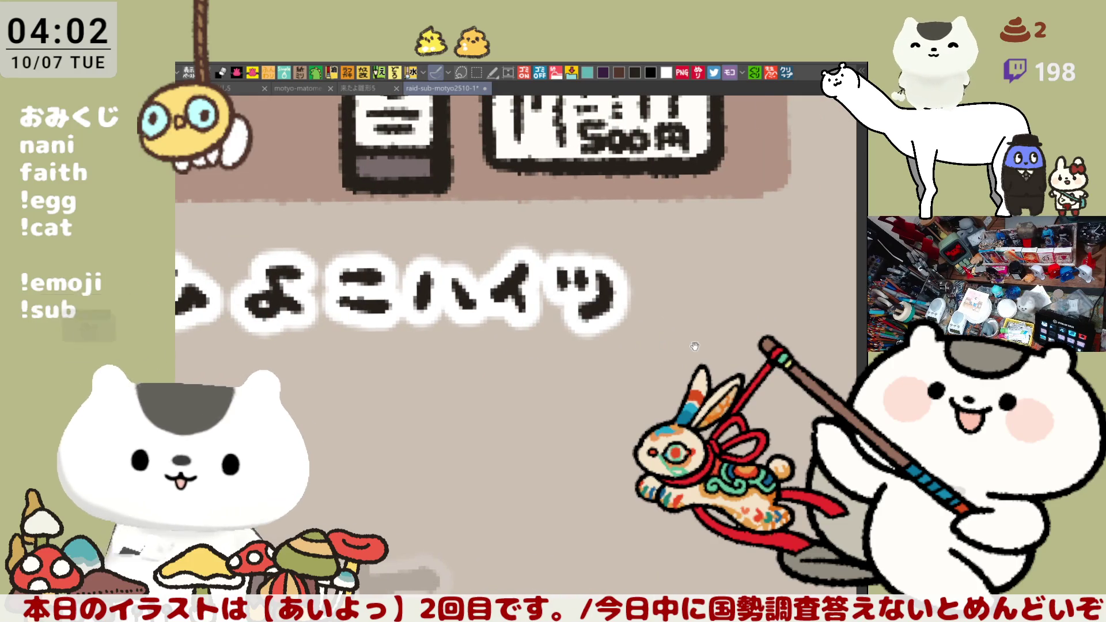
Letter 揺らぎ under the next counter cell, redrawing the misdrawn character.
scroll(637, 309, right, 5)
scroll(638, 309, right, 5)
mouse_move(475, 275)
mouse_down()
mouse_move(522, 271)
mouse_move(502, 317)
mouse_move(477, 303)
mouse_up()
mouse_move(547, 247)
mouse_down()
mouse_move(576, 296)
mouse_move(539, 323)
mouse_move(579, 314)
mouse_up()
drag(625, 268, 621, 311)
mouse_move(643, 266)
mouse_down()
mouse_move(656, 280)
mouse_move(634, 314)
mouse_up()
key(ctrl+z)
key(ctrl+z)
key(ctrl+z)
mouse_move(634, 264)
mouse_down()
mouse_move(638, 276)
mouse_move(747, 280)
mouse_move(729, 262)
mouse_move(723, 299)
mouse_up()
key(ctrl+z)
key(ctrl+z)
mouse_move(704, 263)
mouse_down()
mouse_move(731, 261)
mouse_move(727, 293)
mouse_move(749, 316)
mouse_up()
drag(748, 258, 758, 270)
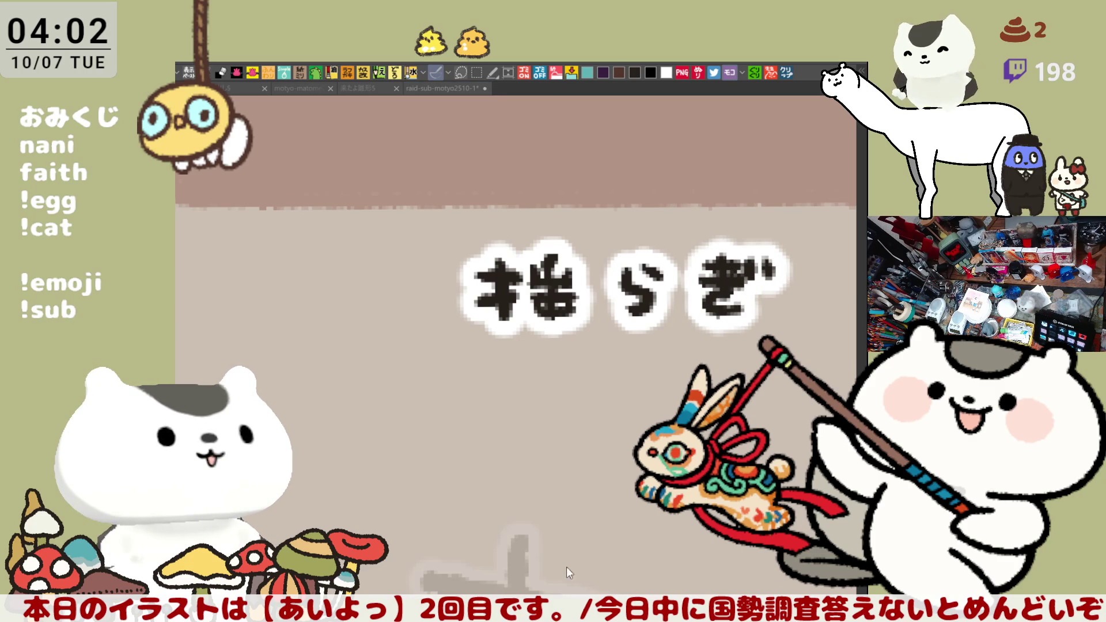
scroll(429, 520, down, 5)
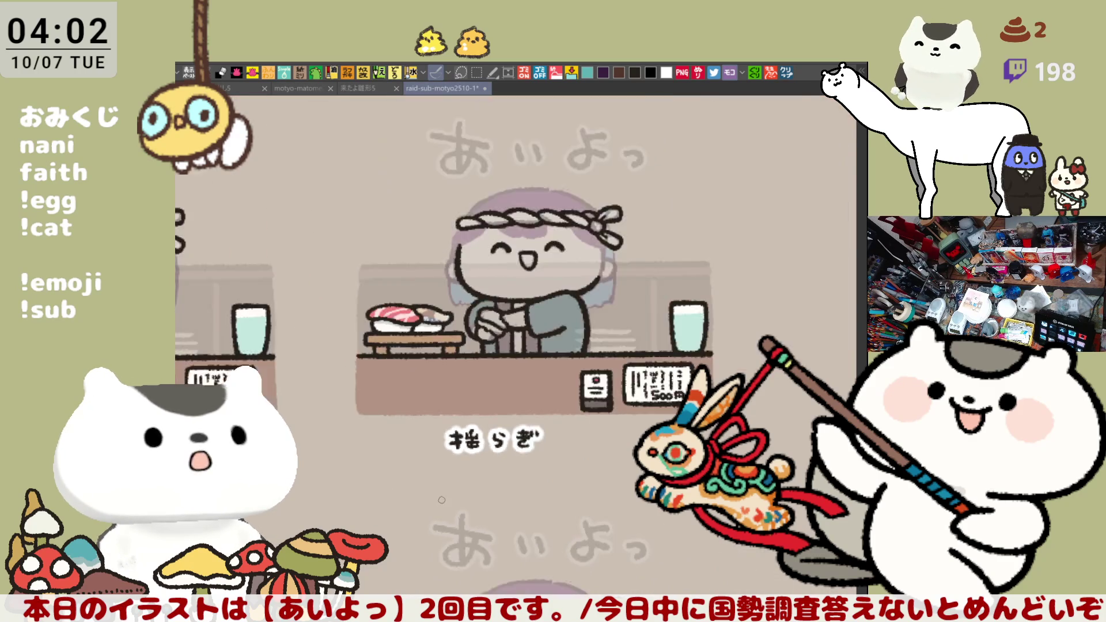
Pan to the lower-left chef cell and letter the name ゲームロボ beneath it.
scroll(442, 500, up, 3)
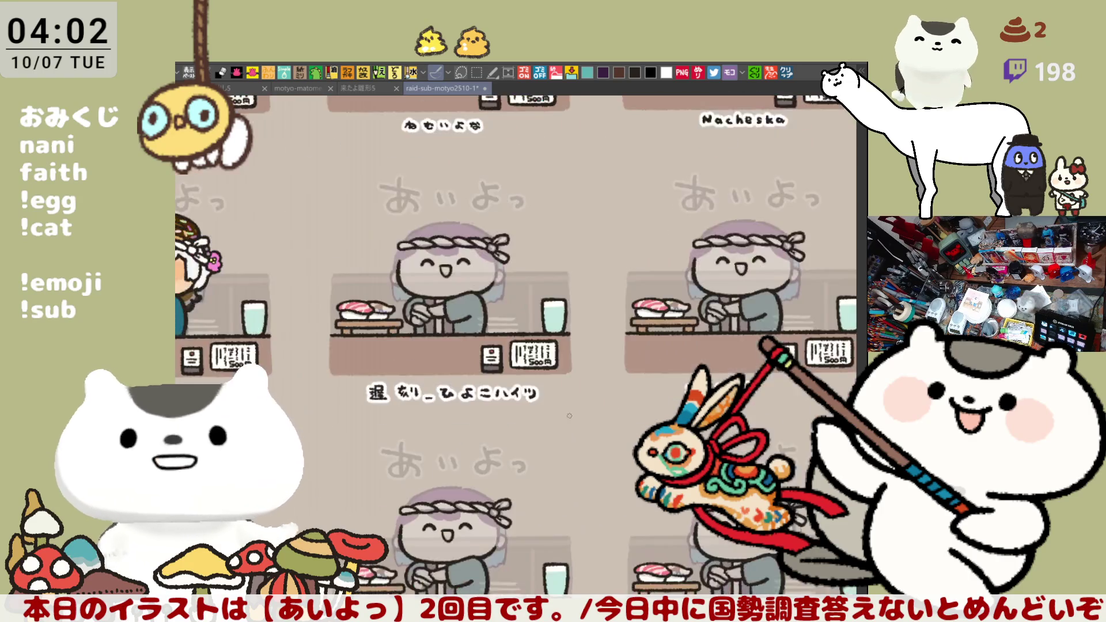
drag(556, 390, 556, 356)
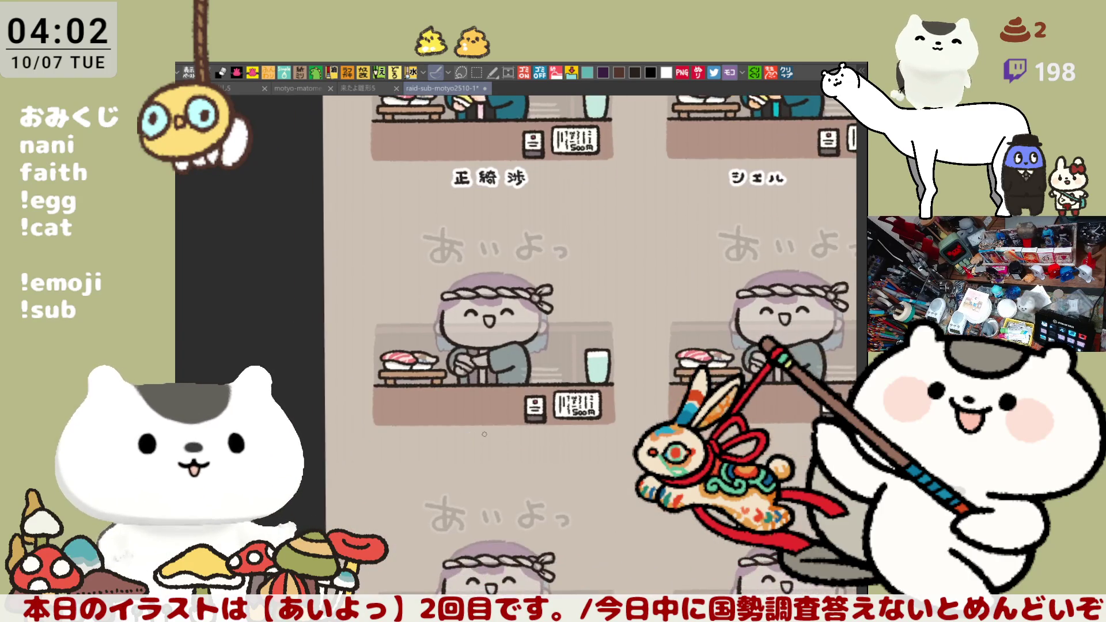
scroll(484, 428, up, 5)
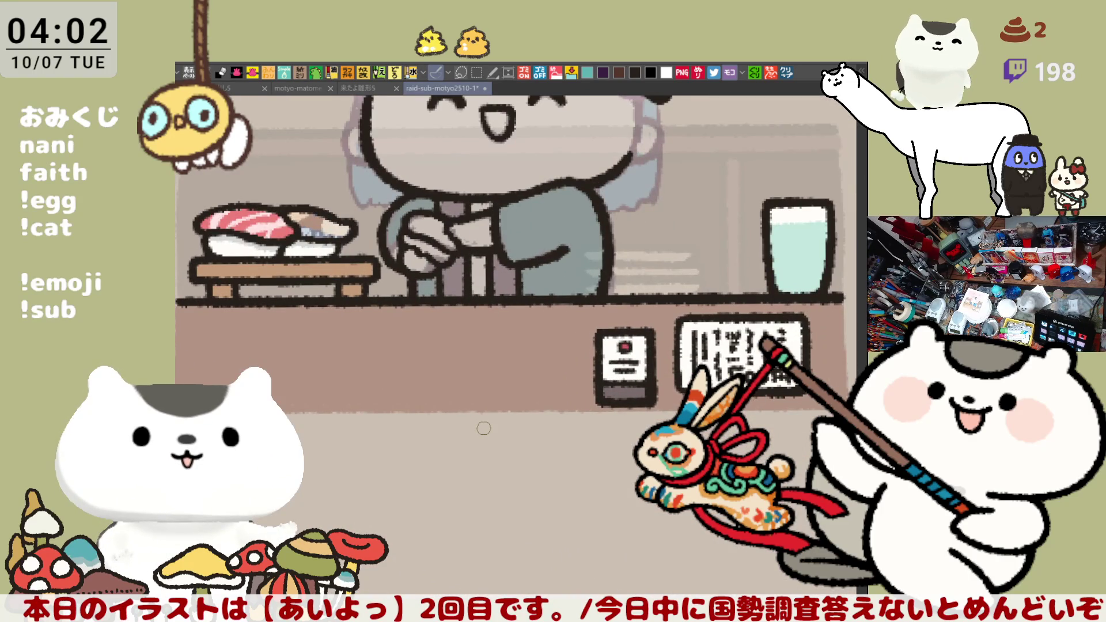
drag(484, 428, 519, 319)
mouse_move(431, 339)
mouse_down()
mouse_move(424, 361)
mouse_move(453, 353)
mouse_move(431, 381)
mouse_up()
drag(458, 340, 461, 351)
mouse_move(468, 339)
mouse_down()
mouse_move(483, 364)
mouse_move(548, 377)
mouse_move(570, 356)
mouse_move(580, 373)
mouse_up()
mouse_move(558, 374)
mouse_down()
mouse_move(626, 353)
mouse_move(612, 374)
mouse_up()
mouse_move(610, 359)
mouse_down()
mouse_move(604, 367)
mouse_move(627, 373)
mouse_move(626, 354)
mouse_move(636, 352)
mouse_up()
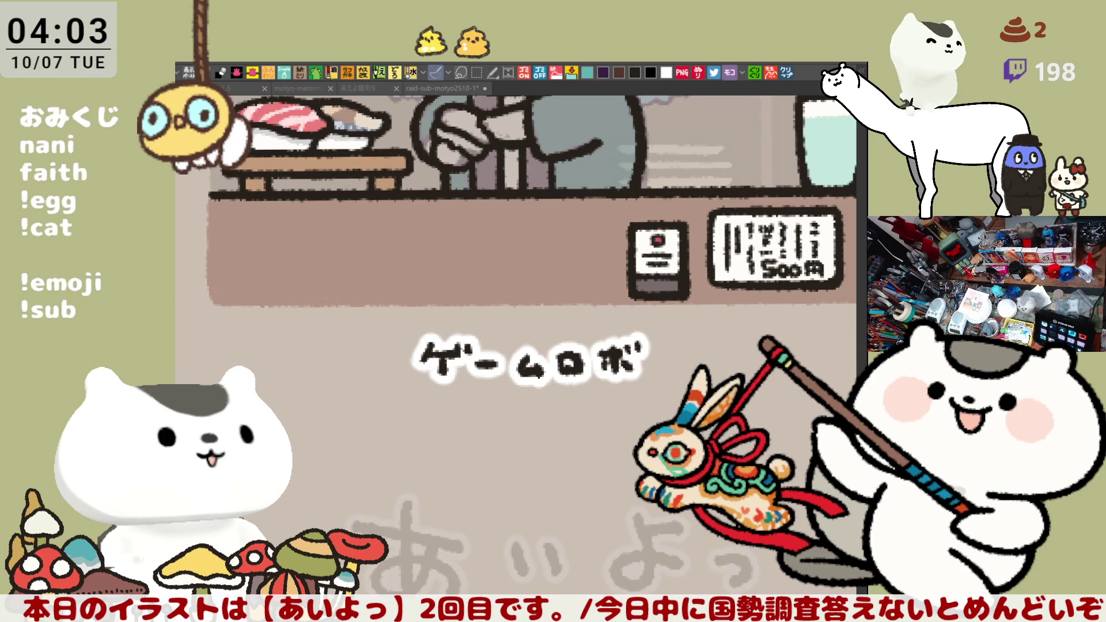
Erase the wrongly drawn final kana and redraw it as ボ with its dakuten.
click(441, 88)
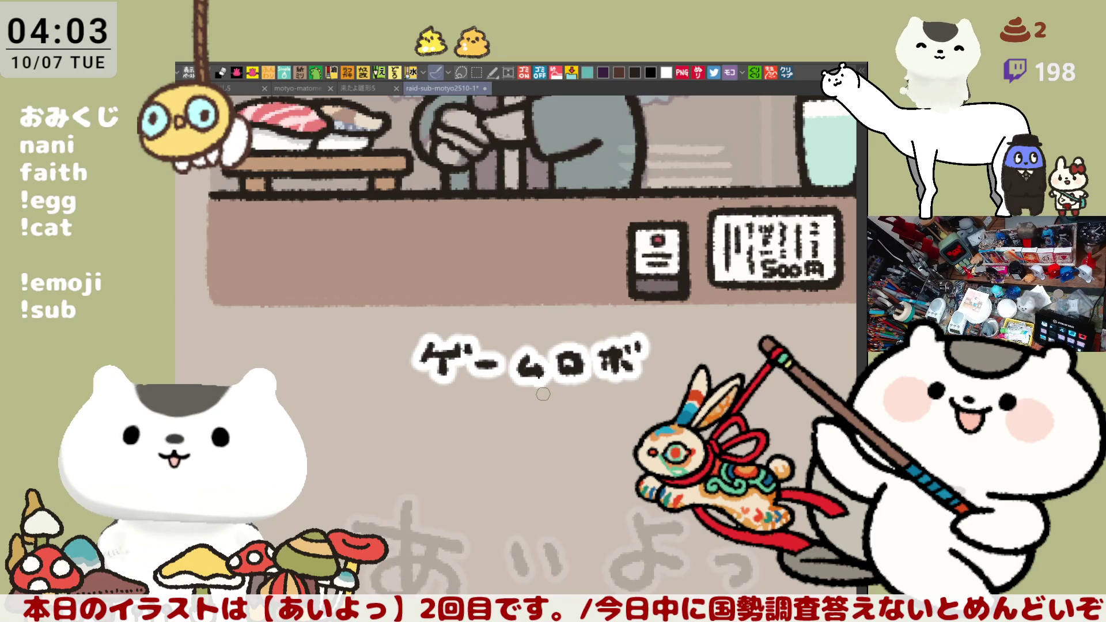
mouse_move(620, 332)
mouse_down()
mouse_move(619, 360)
mouse_move(599, 357)
mouse_move(631, 360)
mouse_move(642, 342)
mouse_move(612, 381)
mouse_move(599, 372)
mouse_move(626, 365)
mouse_move(639, 375)
mouse_move(641, 352)
mouse_up()
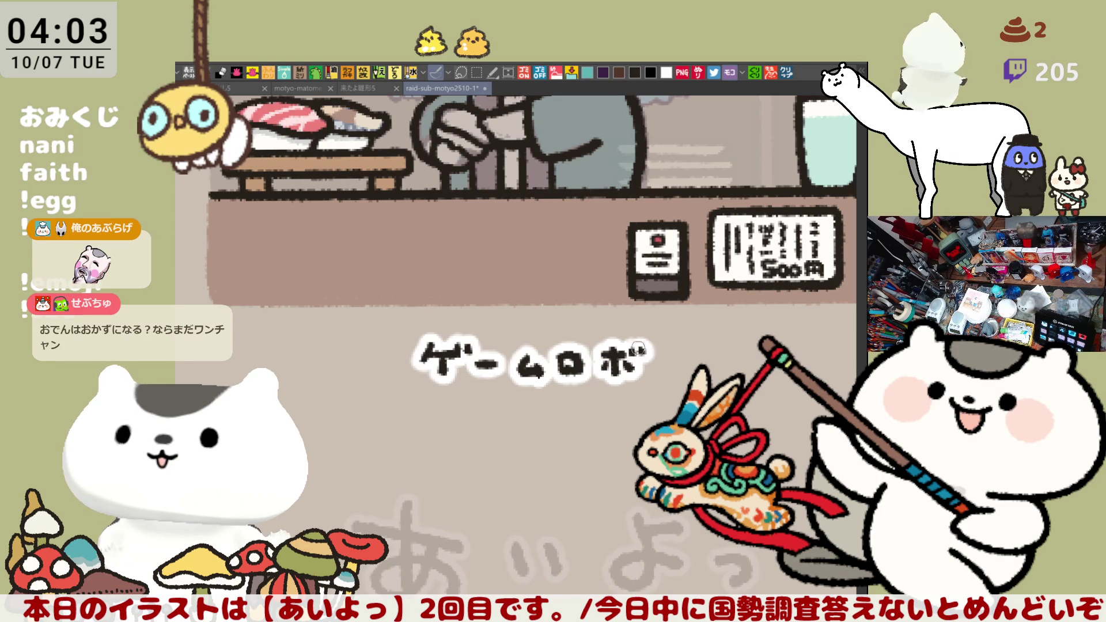
drag(654, 295, 638, 362)
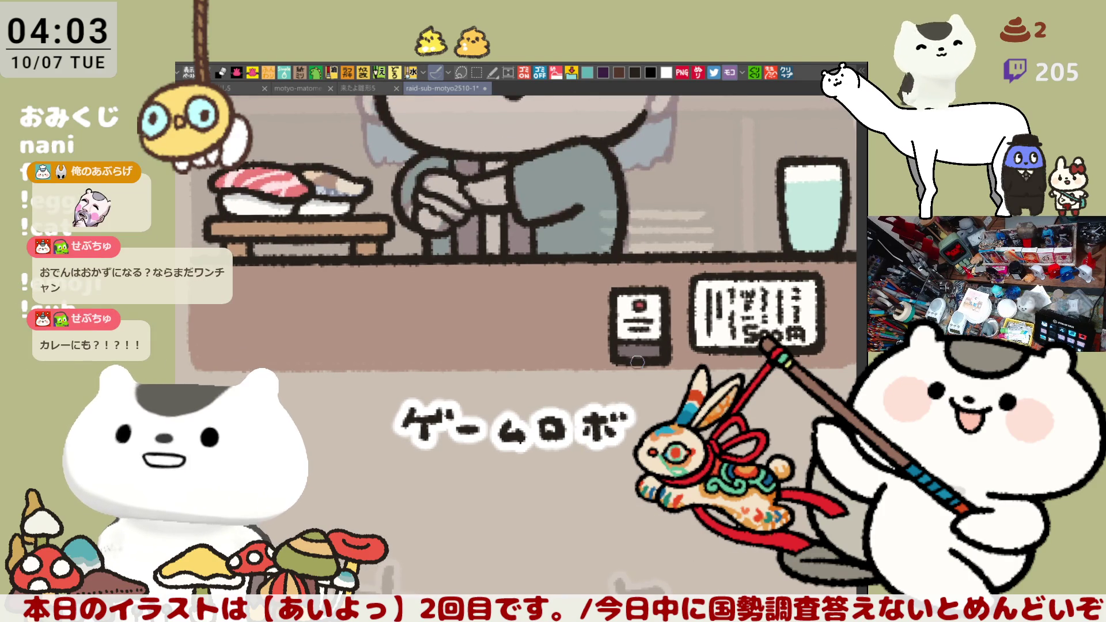
scroll(638, 362, down, 3)
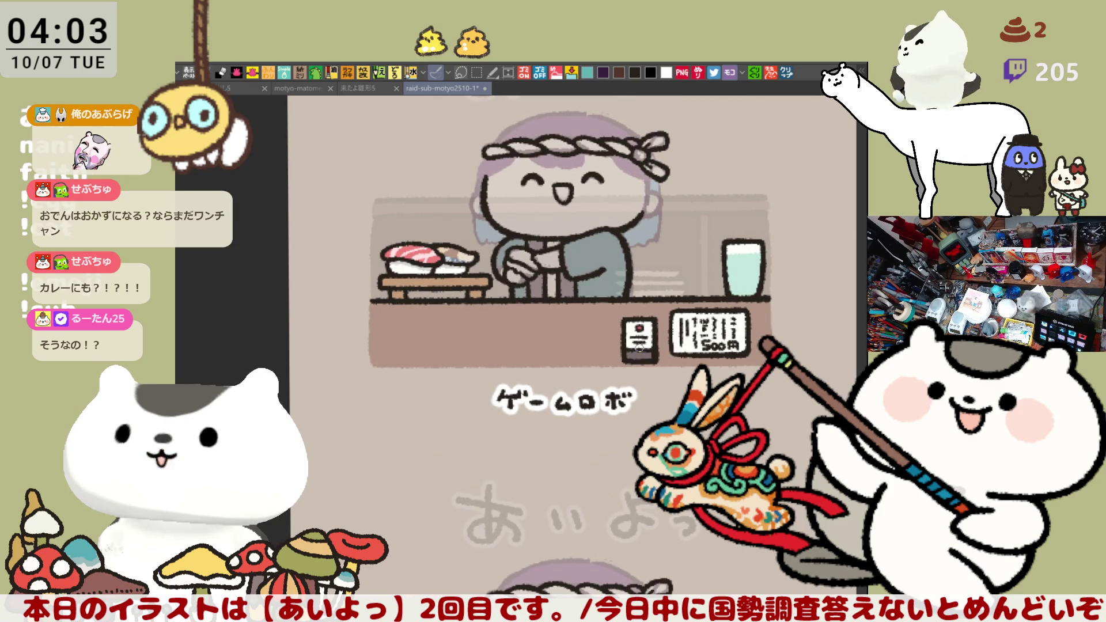
scroll(638, 348, up, 5)
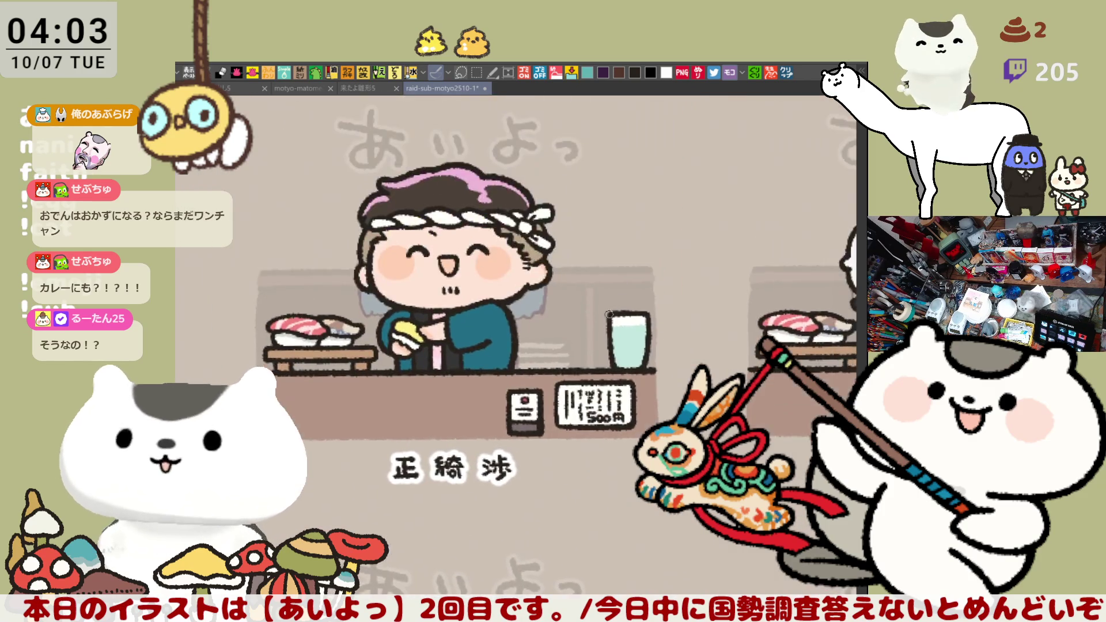
scroll(609, 314, up, 10)
scroll(646, 354, up, 8)
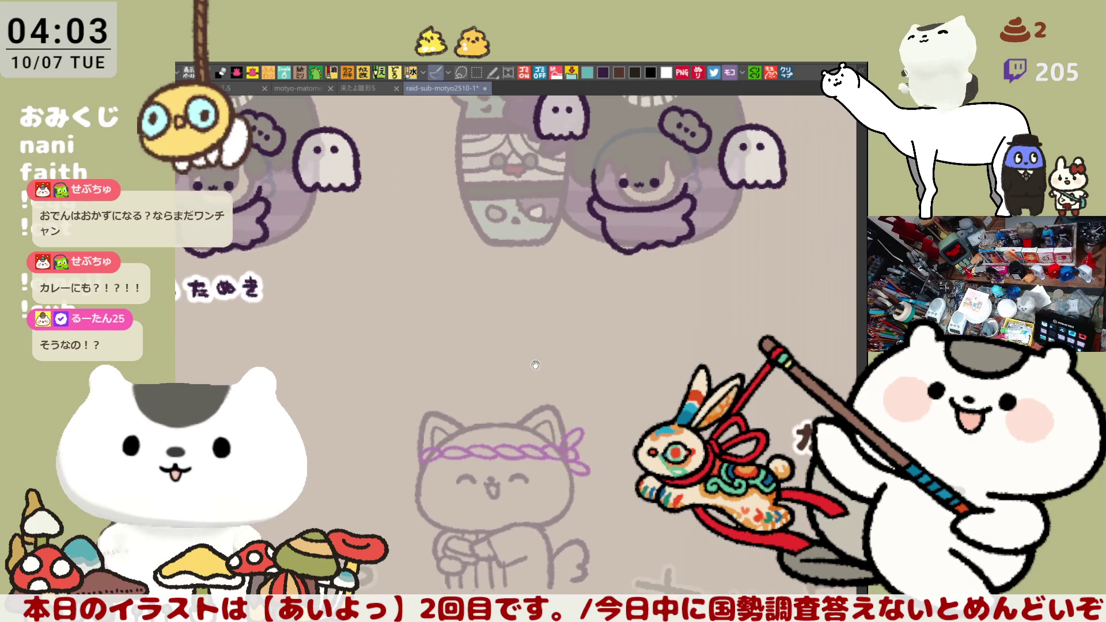
scroll(535, 365, up, 5)
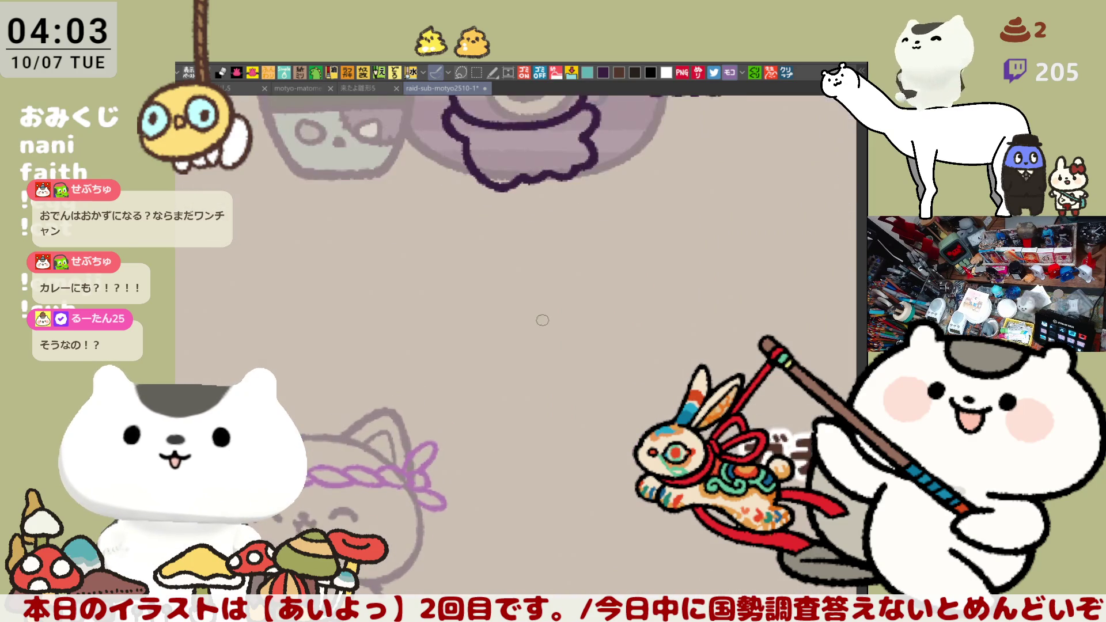
Write the viewer's name in dark purple under the upper-row icon, then pan to the next icon.
scroll(543, 320, up, 2)
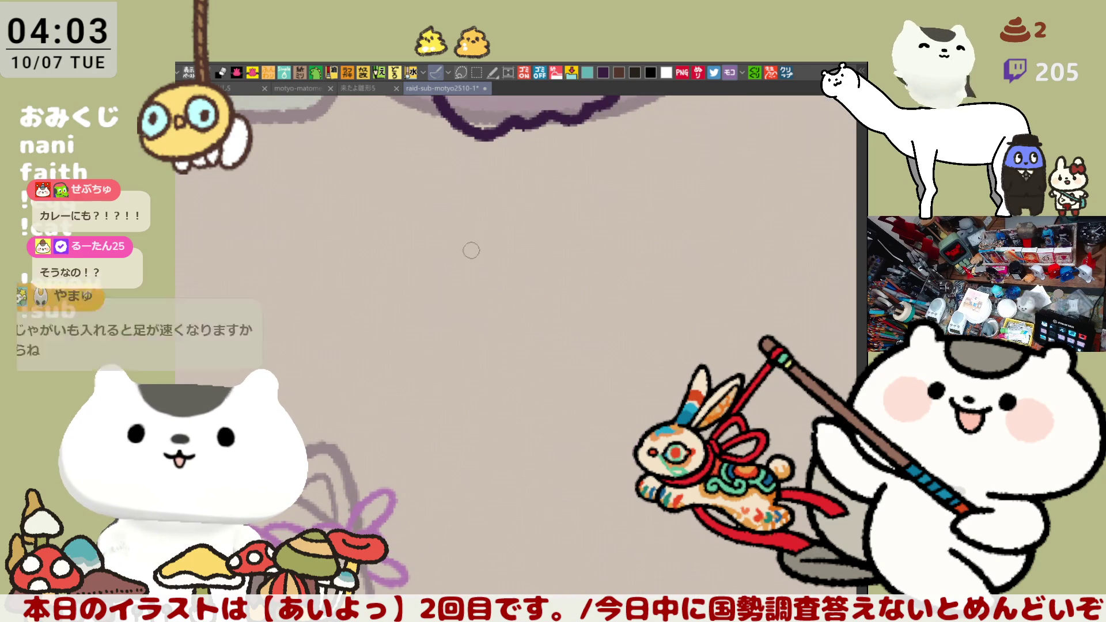
scroll(531, 265, up, 2)
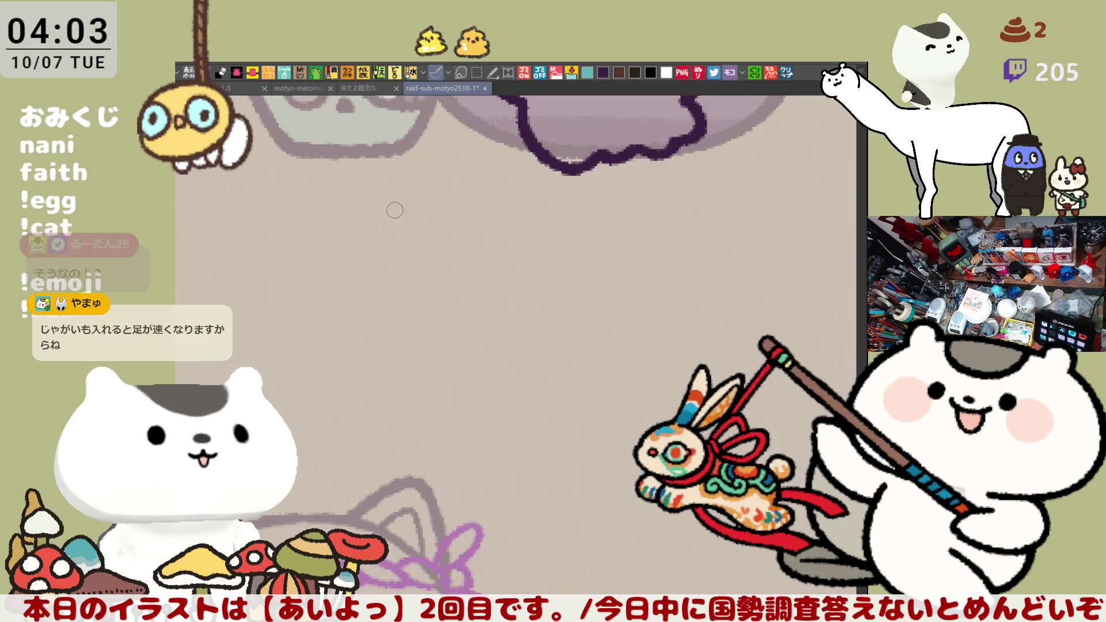
drag(423, 222, 424, 250)
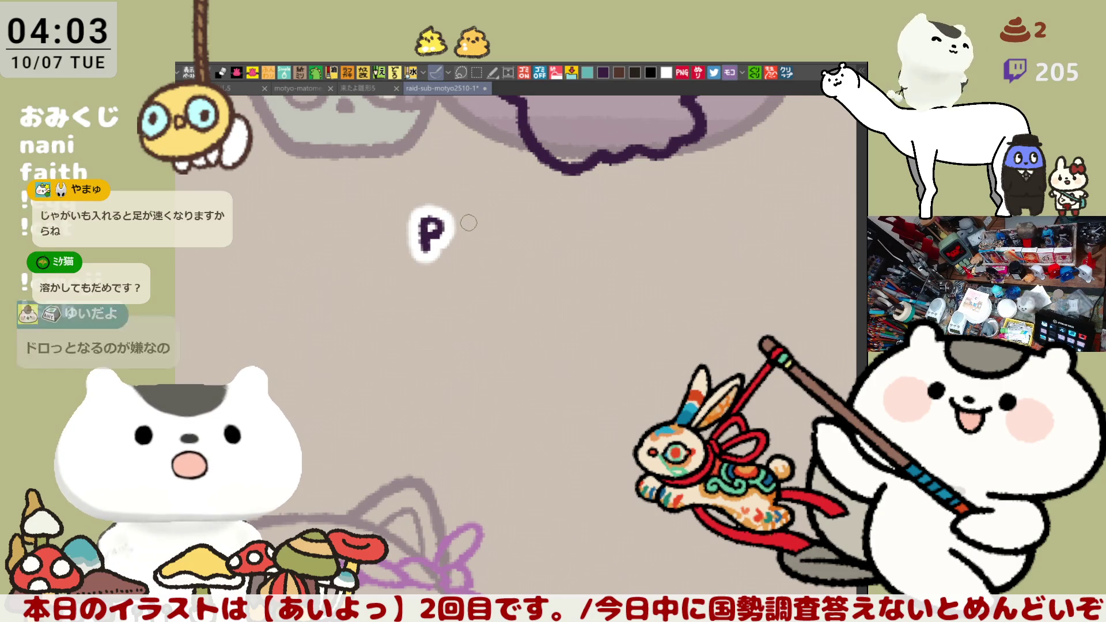
key(ctrl+z)
mouse_move(415, 219)
mouse_down()
mouse_move(431, 247)
mouse_move(429, 233)
mouse_move(427, 245)
mouse_move(478, 215)
mouse_move(481, 247)
mouse_up()
key(ctrl+z)
key(ctrl+z)
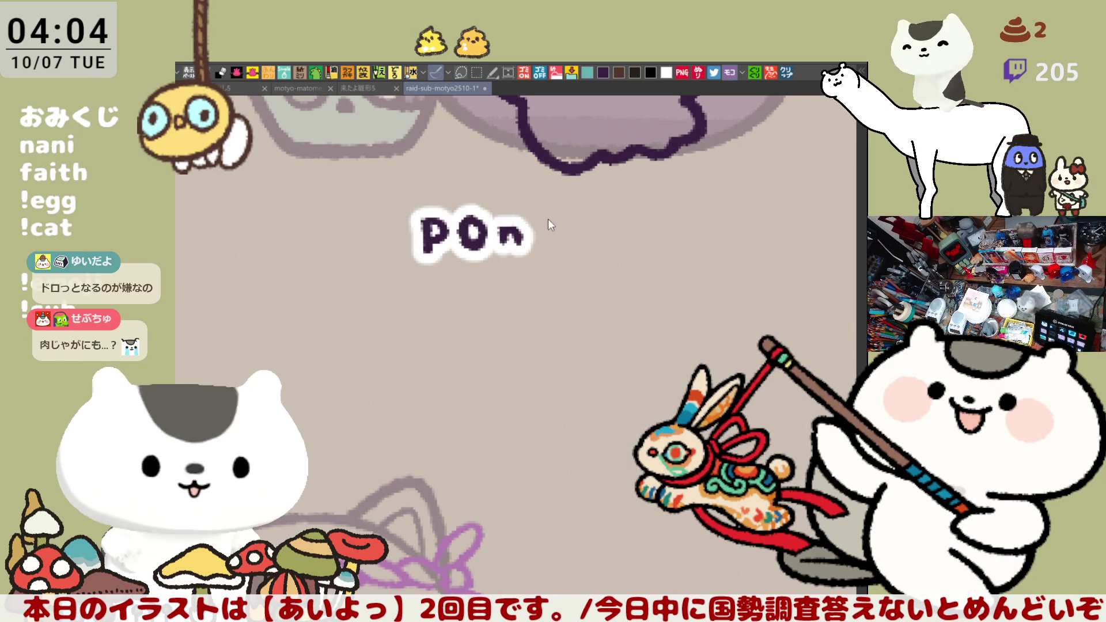
mouse_move(544, 215)
mouse_down()
mouse_move(542, 247)
mouse_move(544, 229)
mouse_move(543, 246)
mouse_move(565, 246)
mouse_move(588, 218)
mouse_move(633, 241)
mouse_move(617, 241)
mouse_move(661, 228)
mouse_move(646, 249)
mouse_up()
key(ctrl+z)
key(ctrl+z)
drag(721, 299, 511, 300)
mouse_move(674, 306)
mouse_down()
mouse_move(486, 306)
mouse_move(509, 298)
mouse_up()
drag(586, 279, 526, 294)
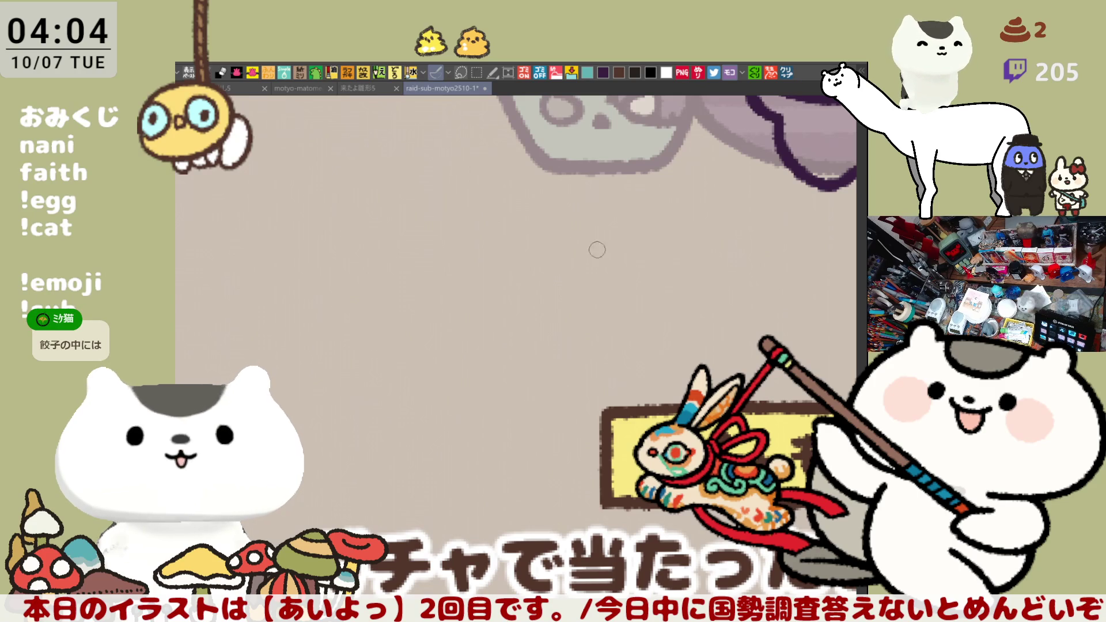
drag(650, 291, 511, 266)
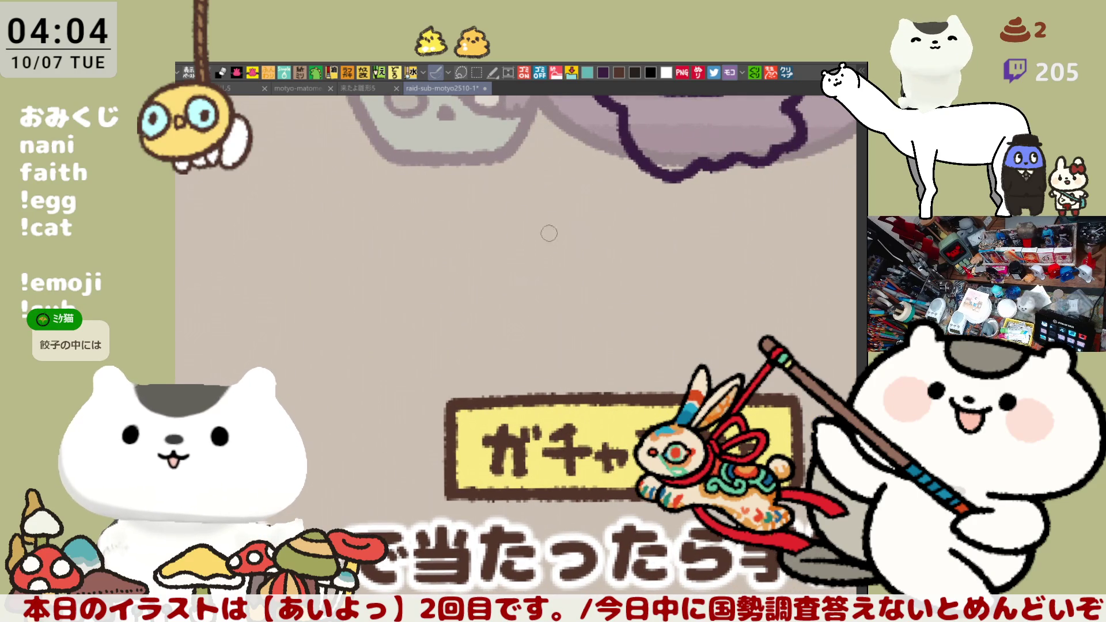
mouse_move(548, 220)
mouse_down()
mouse_move(544, 243)
mouse_move(609, 238)
mouse_move(603, 224)
mouse_move(624, 241)
mouse_move(665, 242)
mouse_move(622, 217)
mouse_move(641, 219)
mouse_move(654, 241)
mouse_up()
key(ctrl+z)
key(ctrl+z)
key(ctrl+z)
key(ctrl+z)
key(ctrl+z)
key(ctrl+z)
key(ctrl+z)
key(ctrl+z)
key(ctrl+z)
key(ctrl+z)
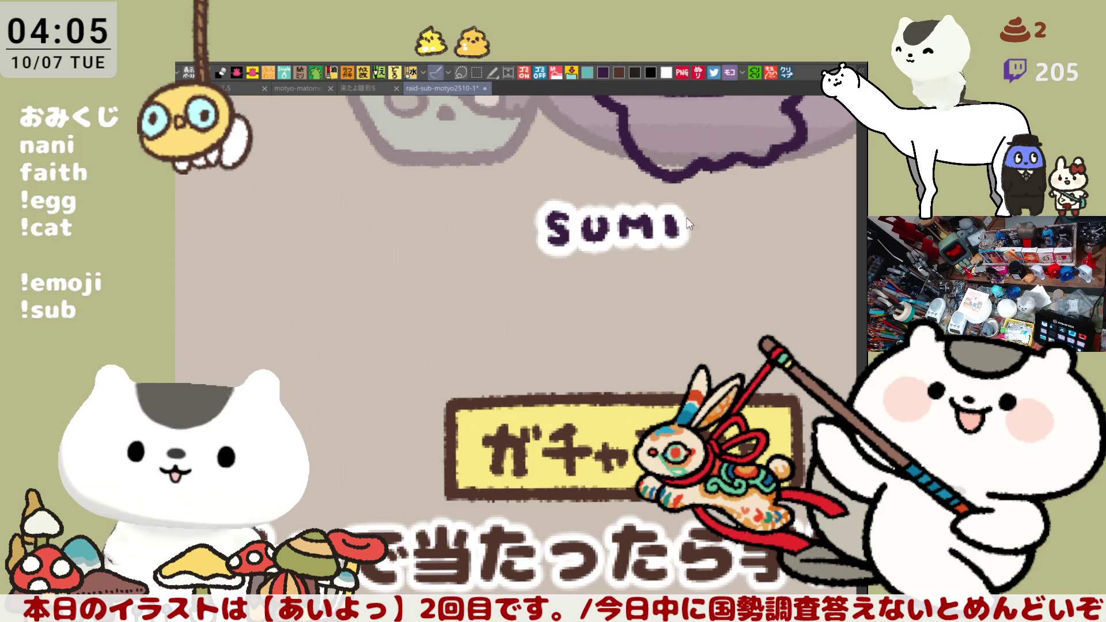
mouse_move(688, 208)
mouse_down()
mouse_move(689, 247)
mouse_move(720, 248)
mouse_move(737, 229)
mouse_move(761, 247)
mouse_move(594, 272)
mouse_up()
click(760, 218)
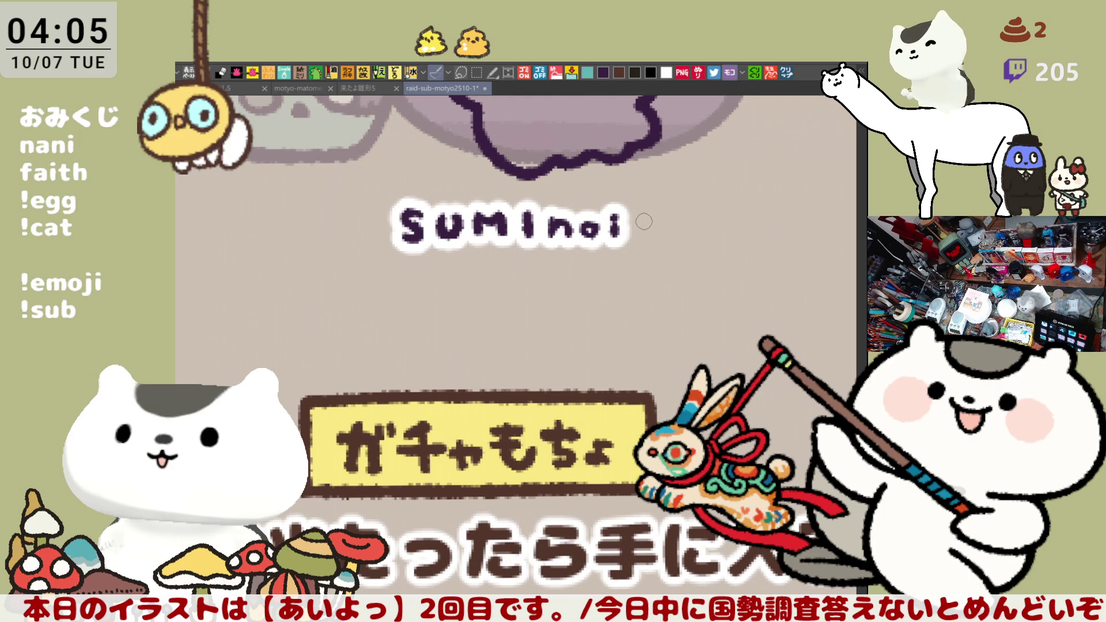
drag(644, 221, 631, 236)
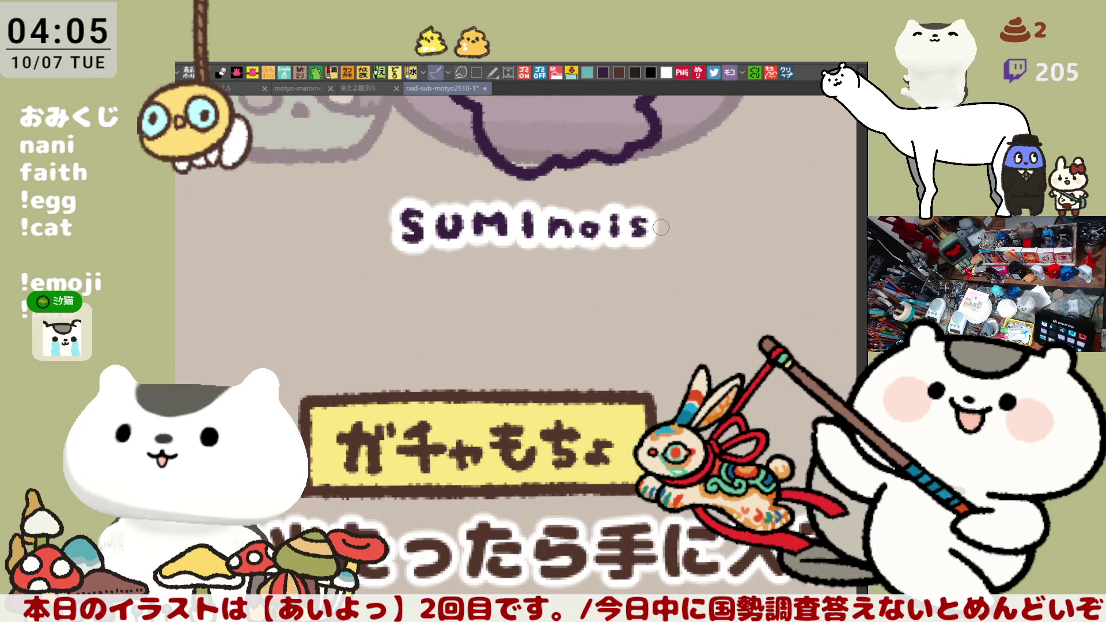
drag(660, 215, 663, 251)
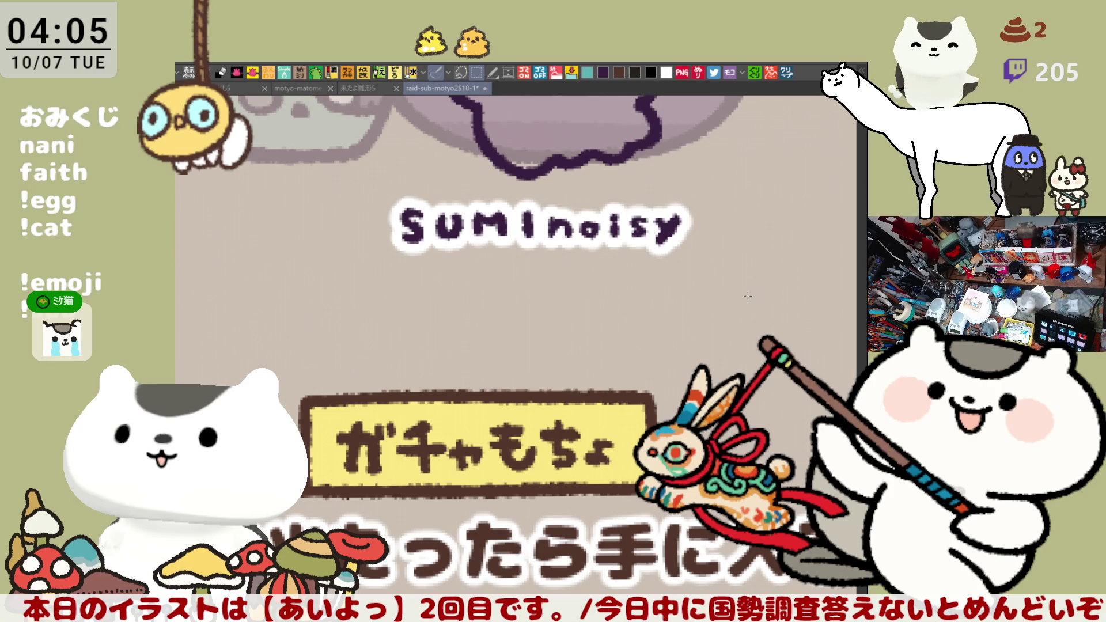
Select the finished name, shift it slightly left under its icon, and deselect.
drag(768, 290, 352, 175)
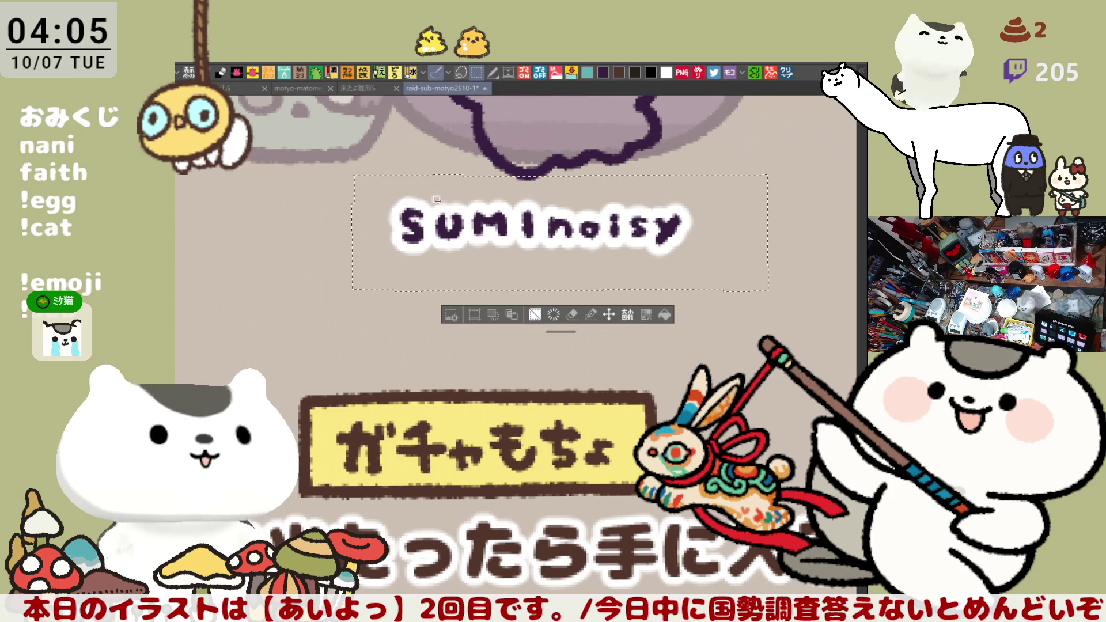
drag(625, 257, 595, 261)
key(ctrl+d)
drag(676, 421, 544, 429)
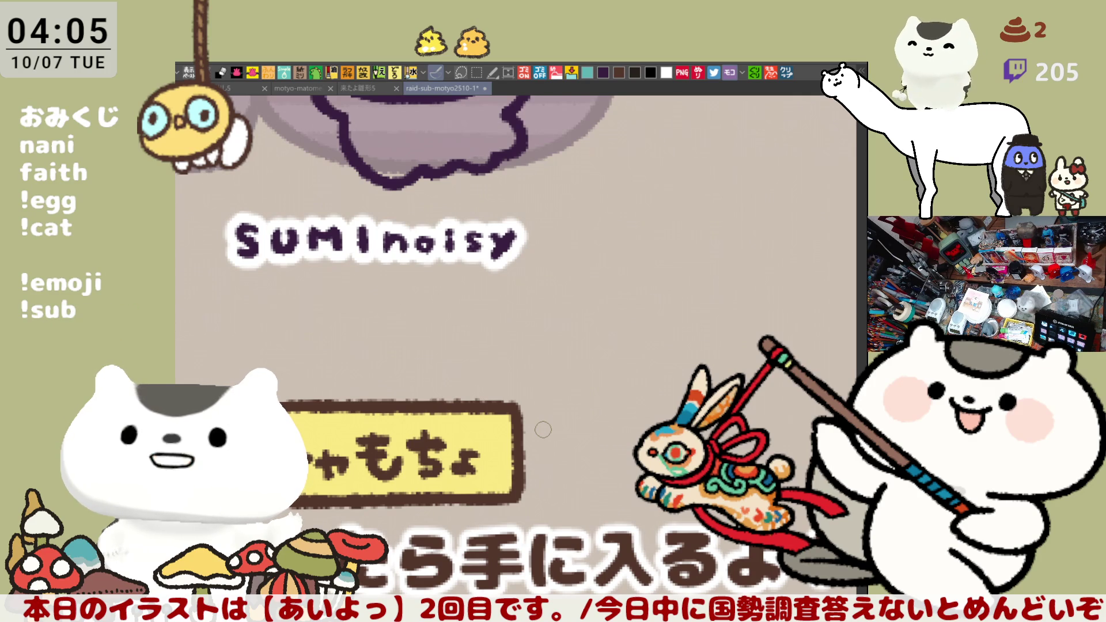
scroll(646, 358, up, 5)
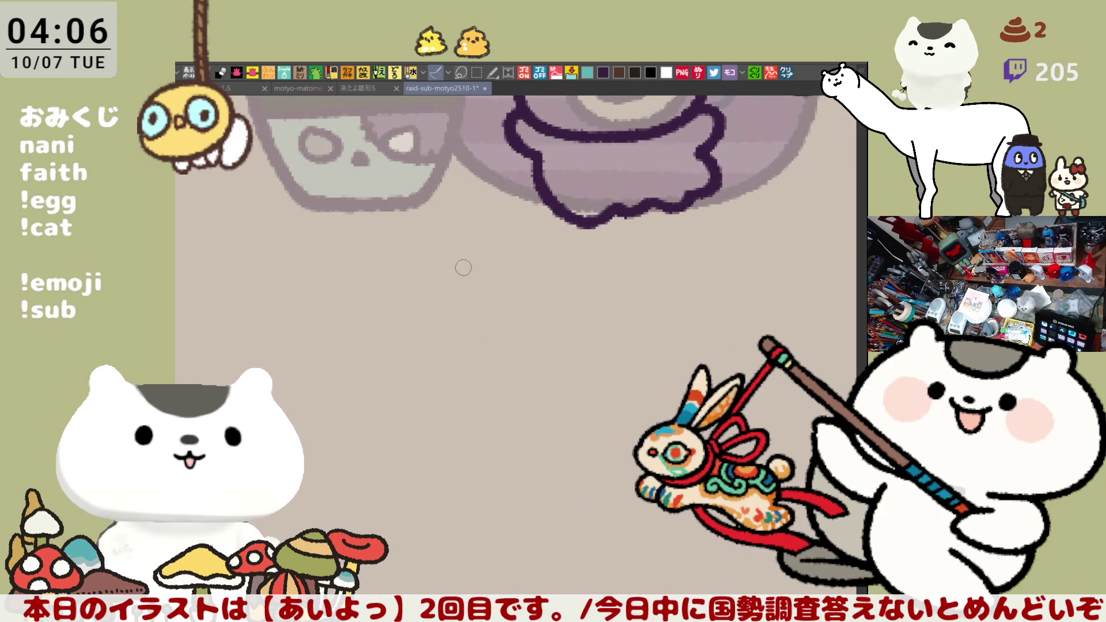
Brush the hiragana name 'はるどう' under the next upper-row icon, redoing shaky strokes of ど and う.
mouse_move(454, 270)
mouse_down()
mouse_move(453, 286)
mouse_move(491, 271)
mouse_move(477, 295)
mouse_move(531, 285)
mouse_up()
key(ctrl+z)
mouse_move(575, 255)
mouse_down()
mouse_move(570, 289)
mouse_move(603, 298)
mouse_move(601, 267)
mouse_up()
mouse_move(605, 256)
mouse_down()
mouse_move(646, 265)
mouse_move(633, 301)
mouse_up()
key(ctrl+z)
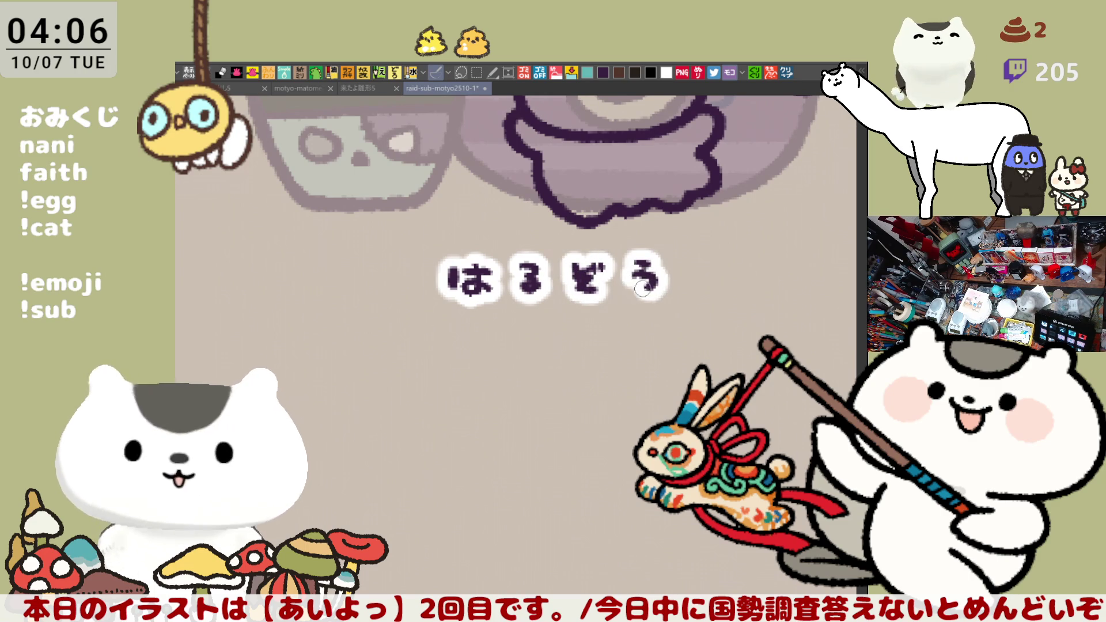
scroll(631, 294, down, 1)
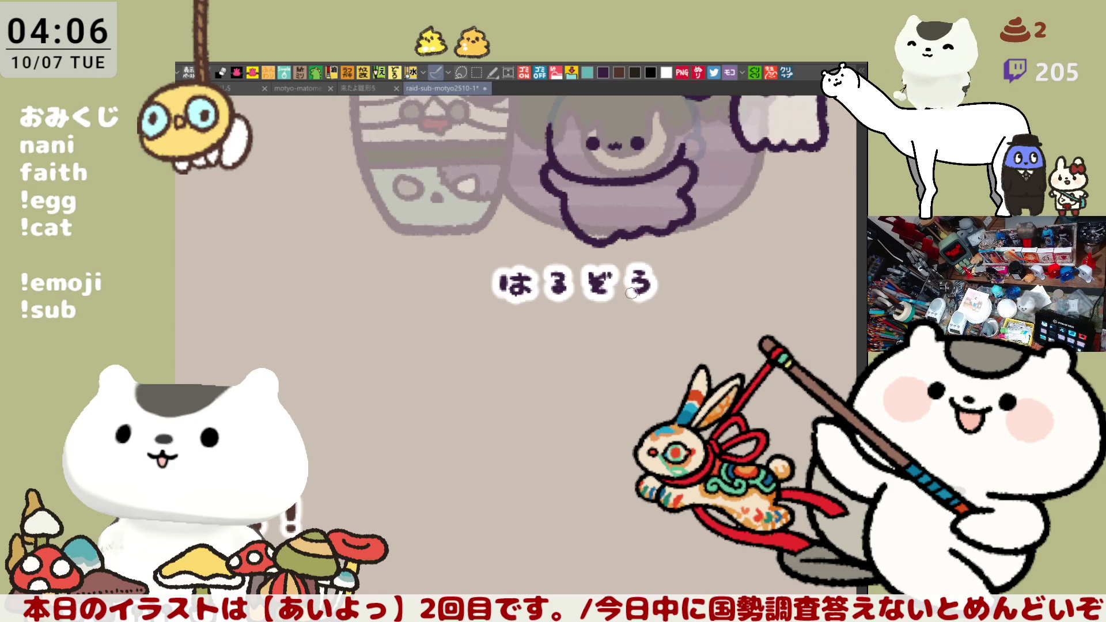
scroll(631, 292, up, 1)
key(ctrl+z)
key(ctrl+z)
mouse_move(643, 256)
mouse_down()
mouse_move(656, 258)
mouse_move(633, 301)
mouse_move(645, 297)
mouse_up()
key(ctrl+z)
scroll(660, 296, down, 1)
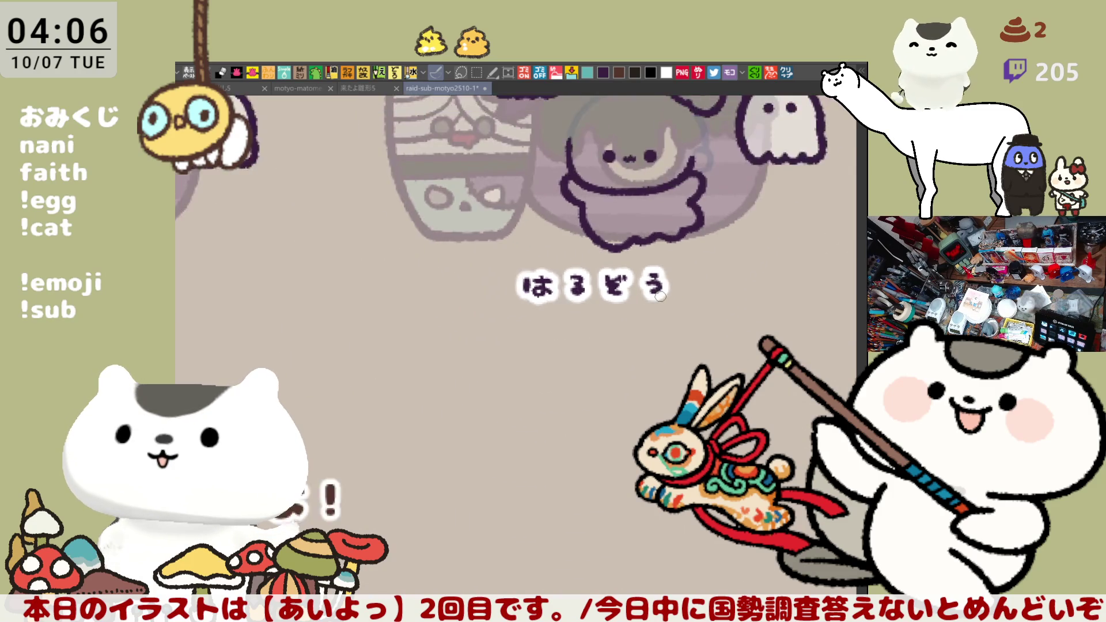
scroll(661, 297, down, 5)
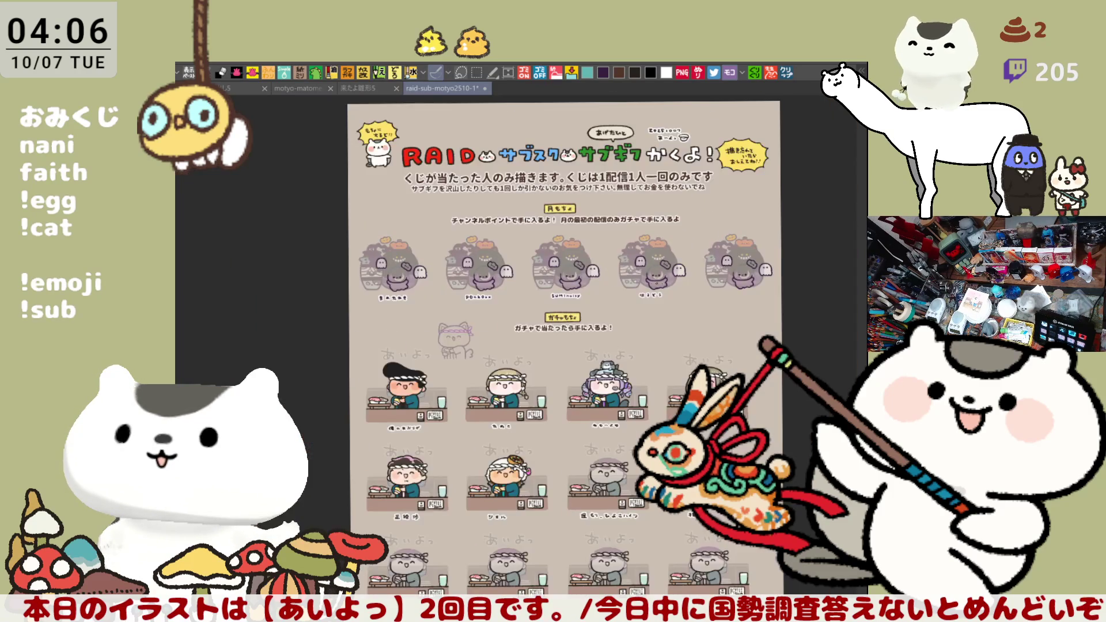
Pan down to the sushi-counter grid and zoom in on the headband-wearing sushi chef.
drag(584, 435, 544, 340)
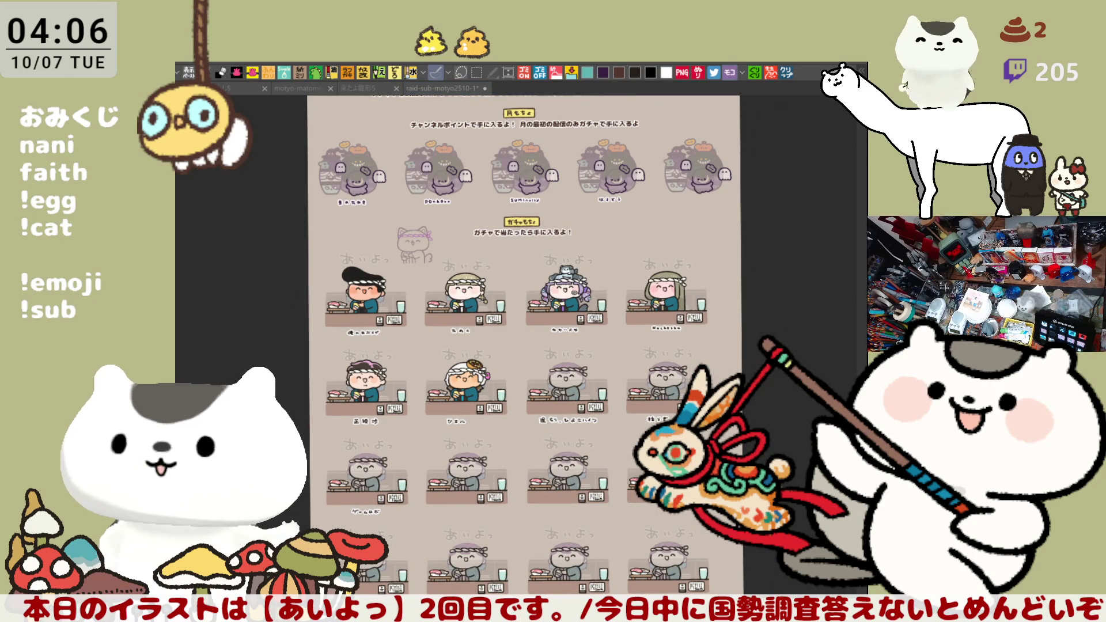
drag(662, 386, 631, 338)
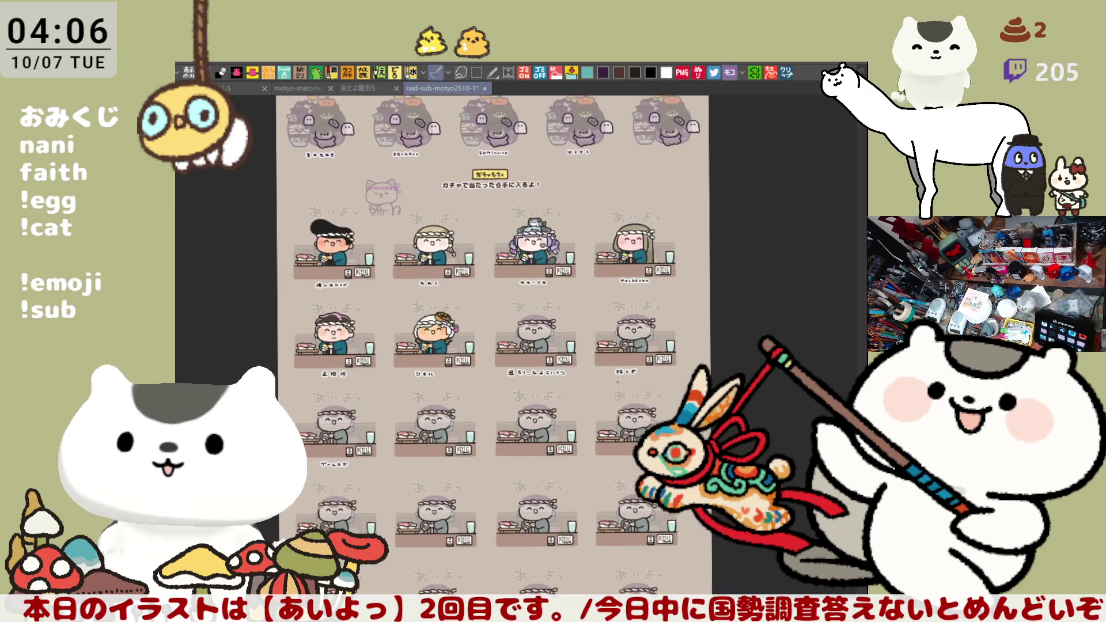
scroll(584, 352, up, 8)
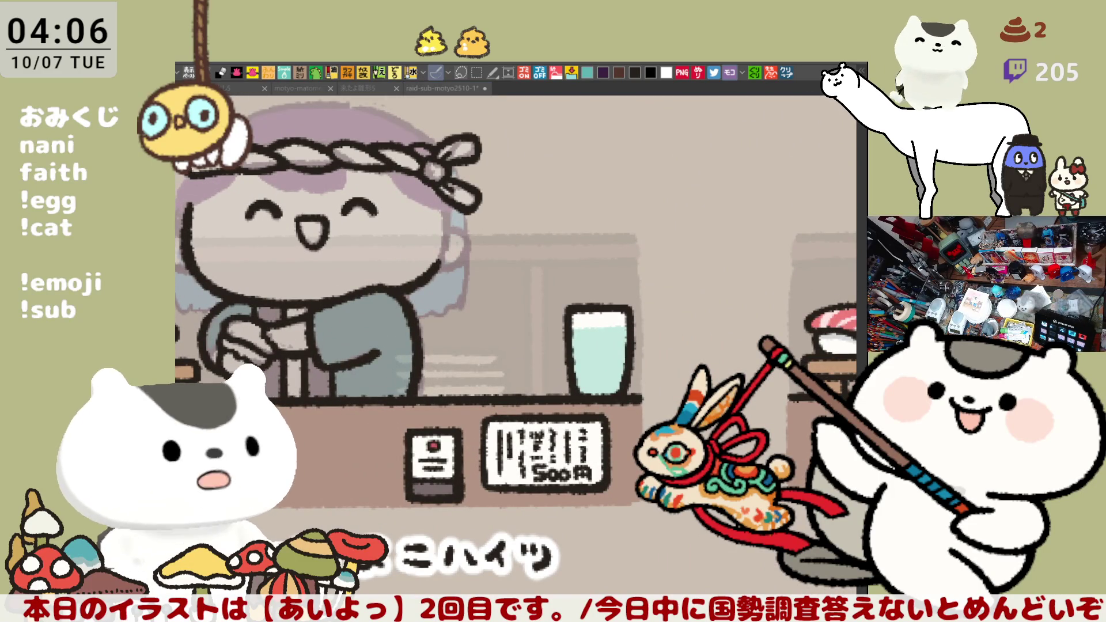
Box-select the headband-wearing sushi chef and delete its line art, leaving the faint sketch.
drag(426, 390, 585, 423)
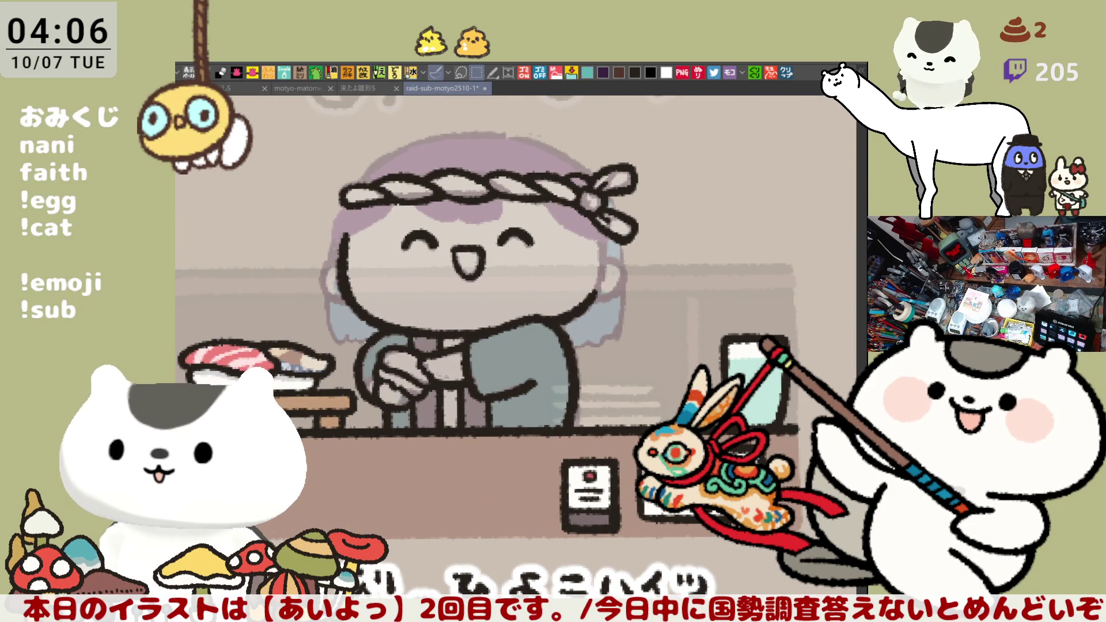
mouse_move(686, 508)
mouse_down()
mouse_move(233, 101)
mouse_move(246, 111)
mouse_up()
key(Delete)
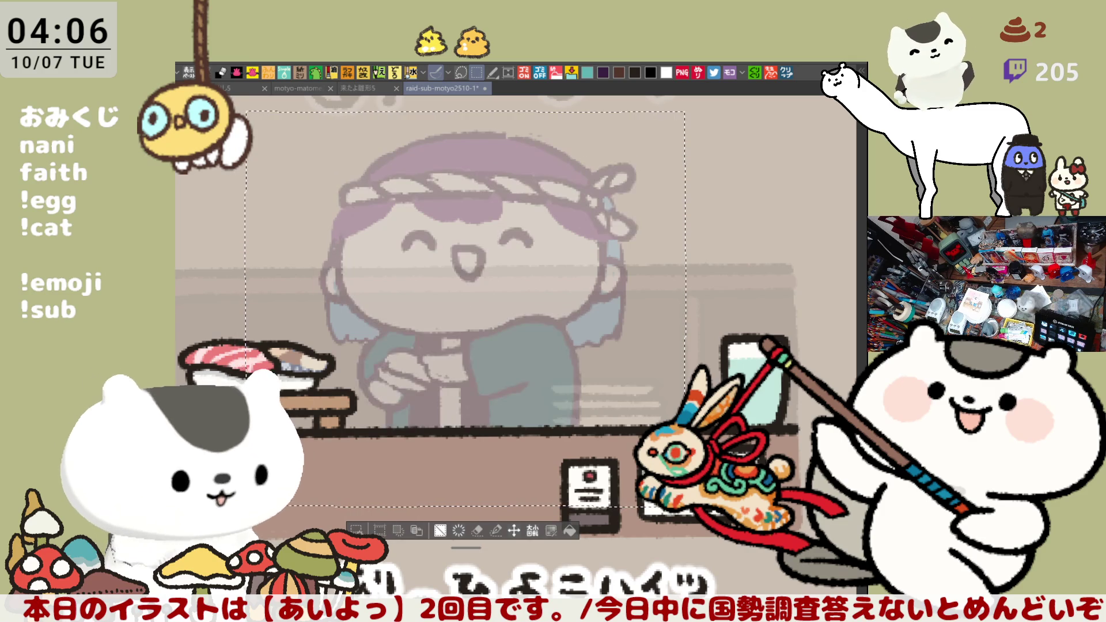